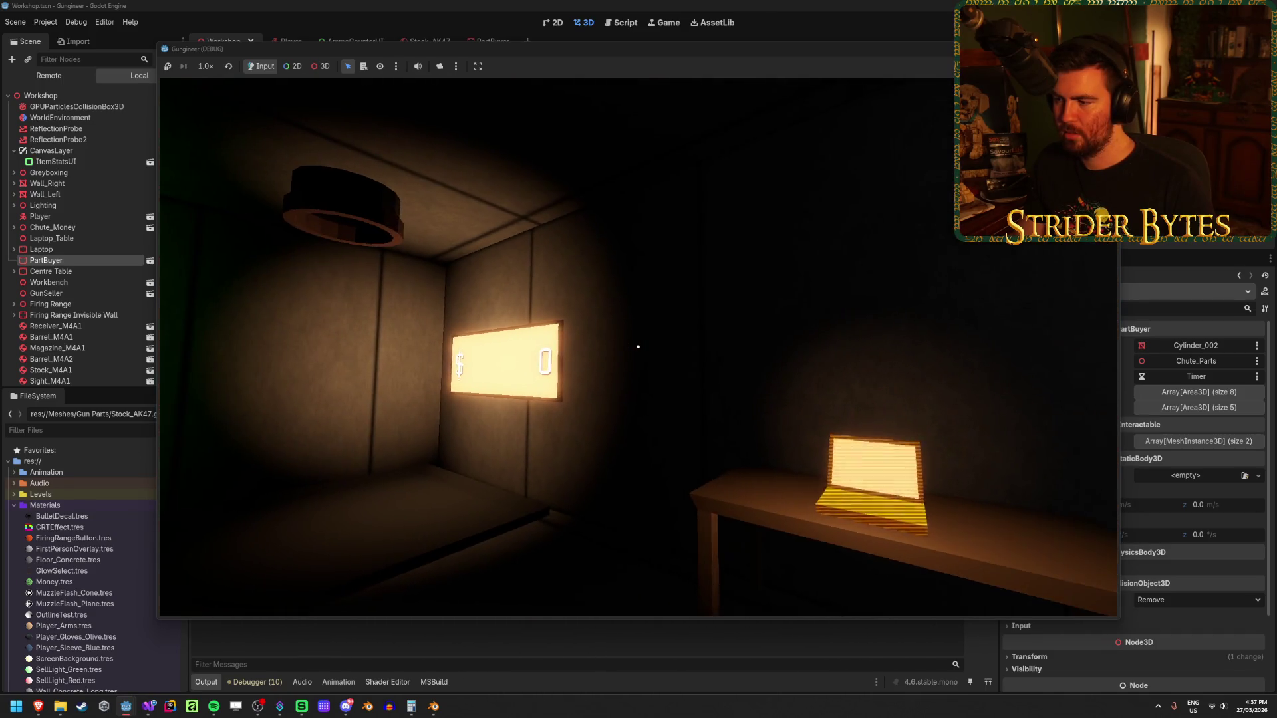
- View the laptop's UPGRADES list of $1000 upgrades, then close it
{"action": "key", "text": "e"}
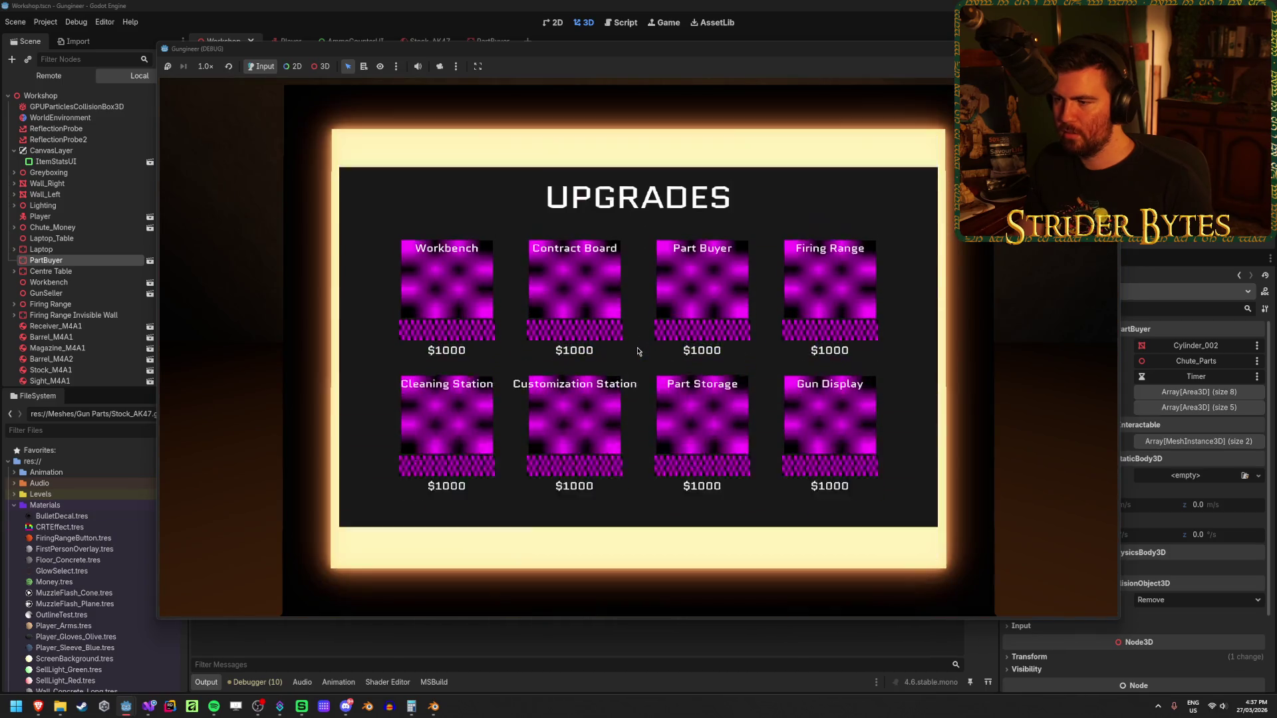
{"action": "key", "text": "Escape"}
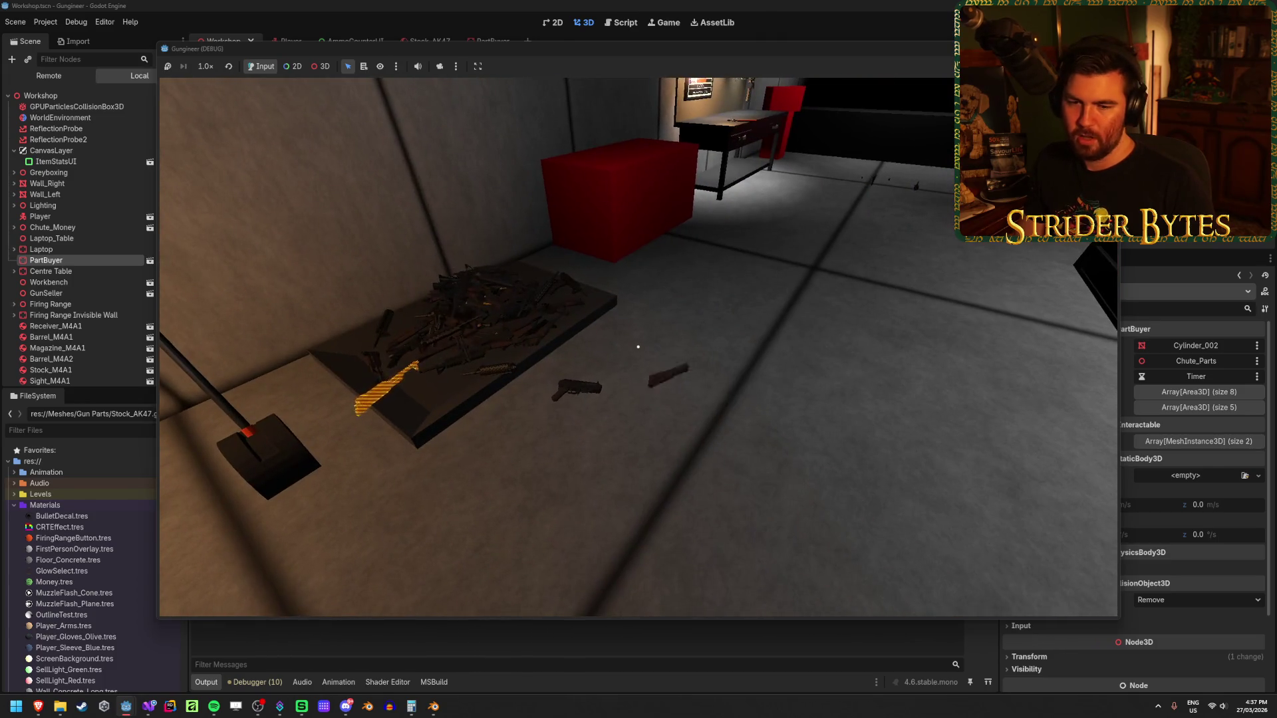
- Walk to the parts table, check the part-buying panel and lever, then return to the parts pile
{"action": "key", "text": "w"}
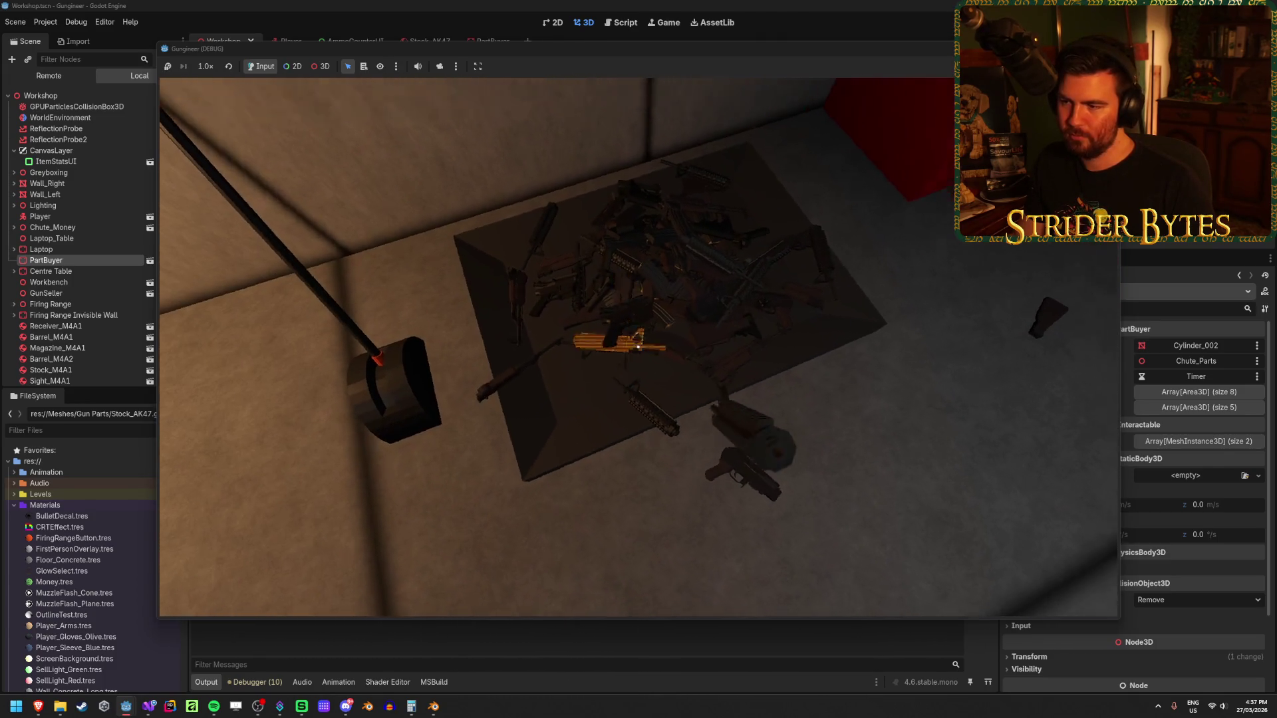
{"action": "key", "text": "e"}
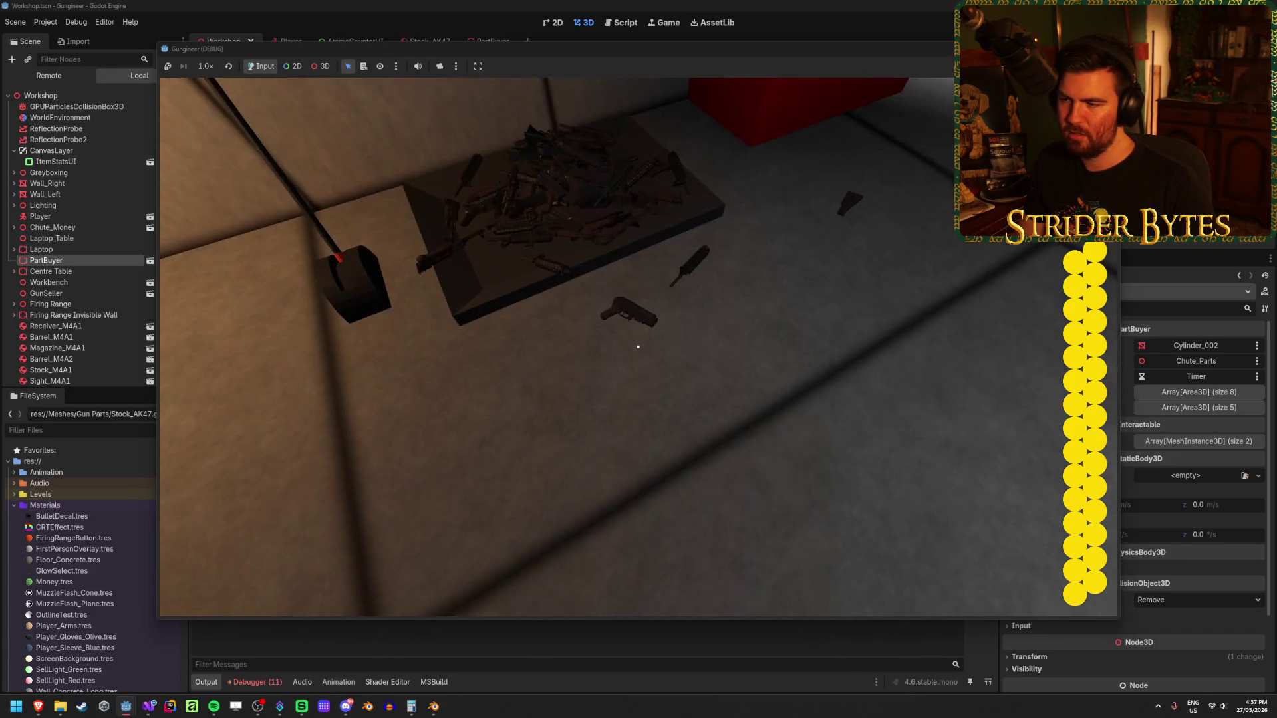
{"action": "key", "text": "w"}
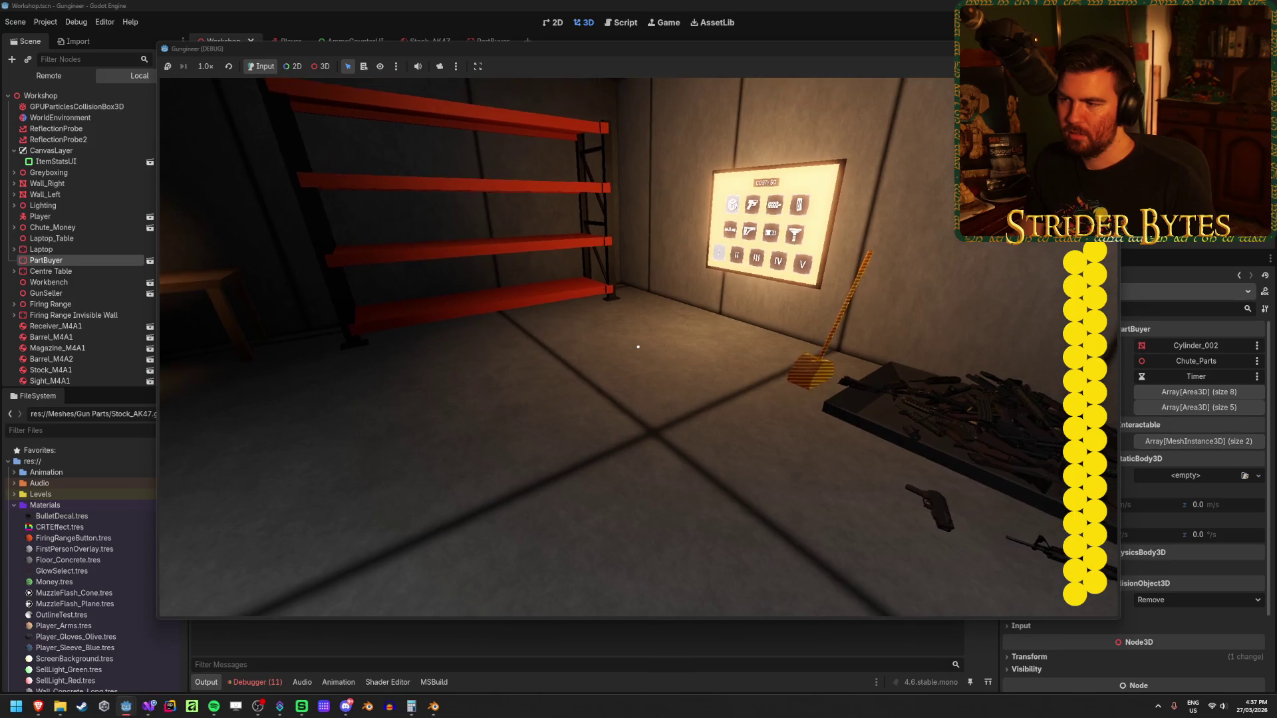
{"action": "key", "text": "w"}
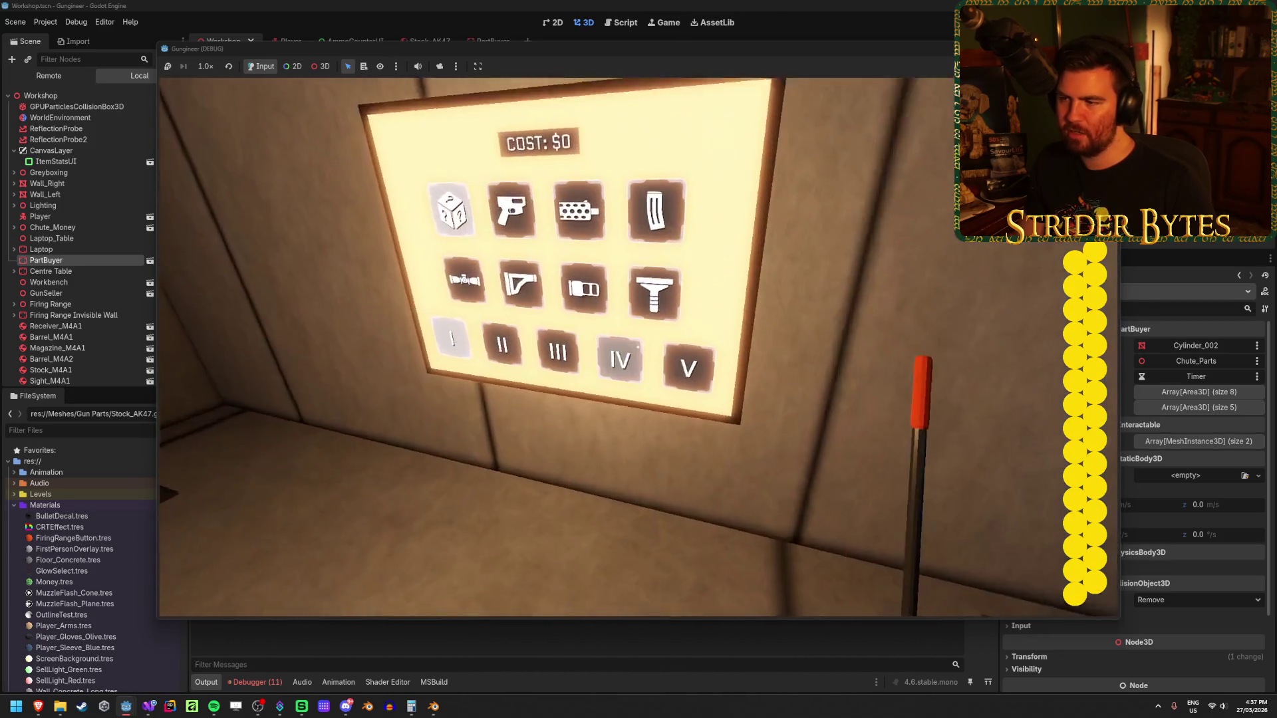
{"action": "key", "text": "s"}
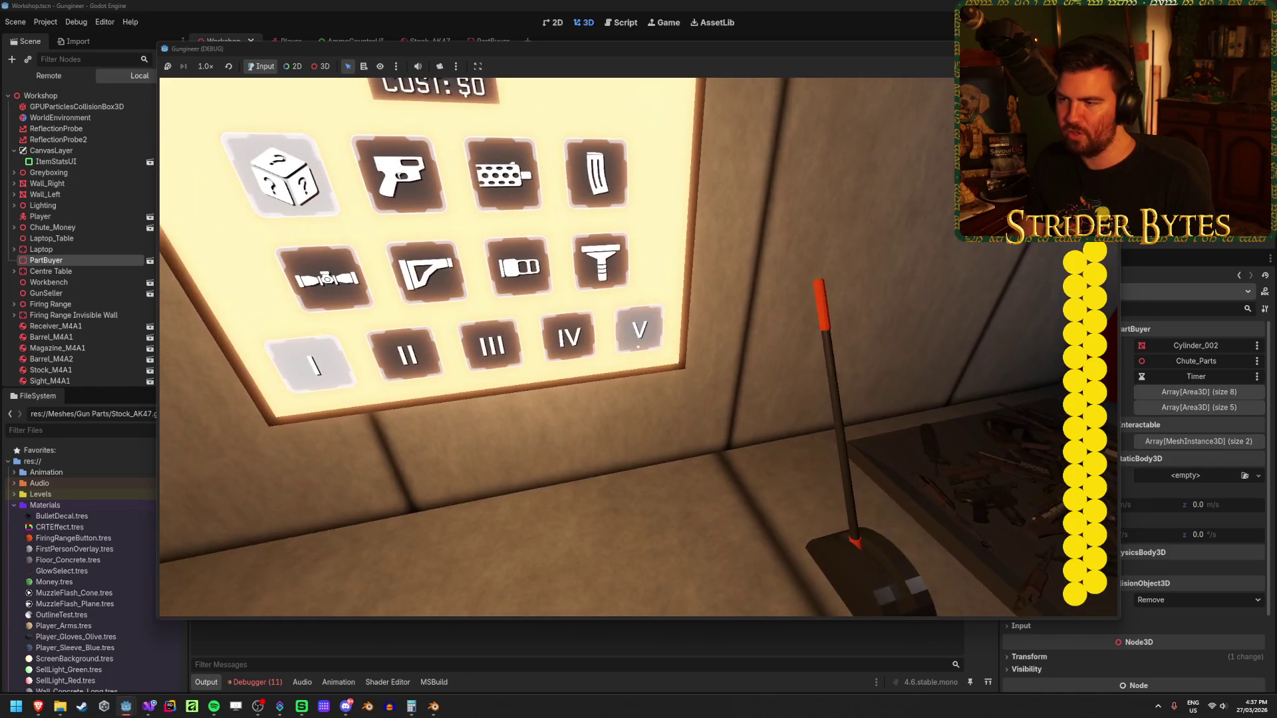
{"action": "key", "text": "w"}
{"action": "key", "text": "s"}
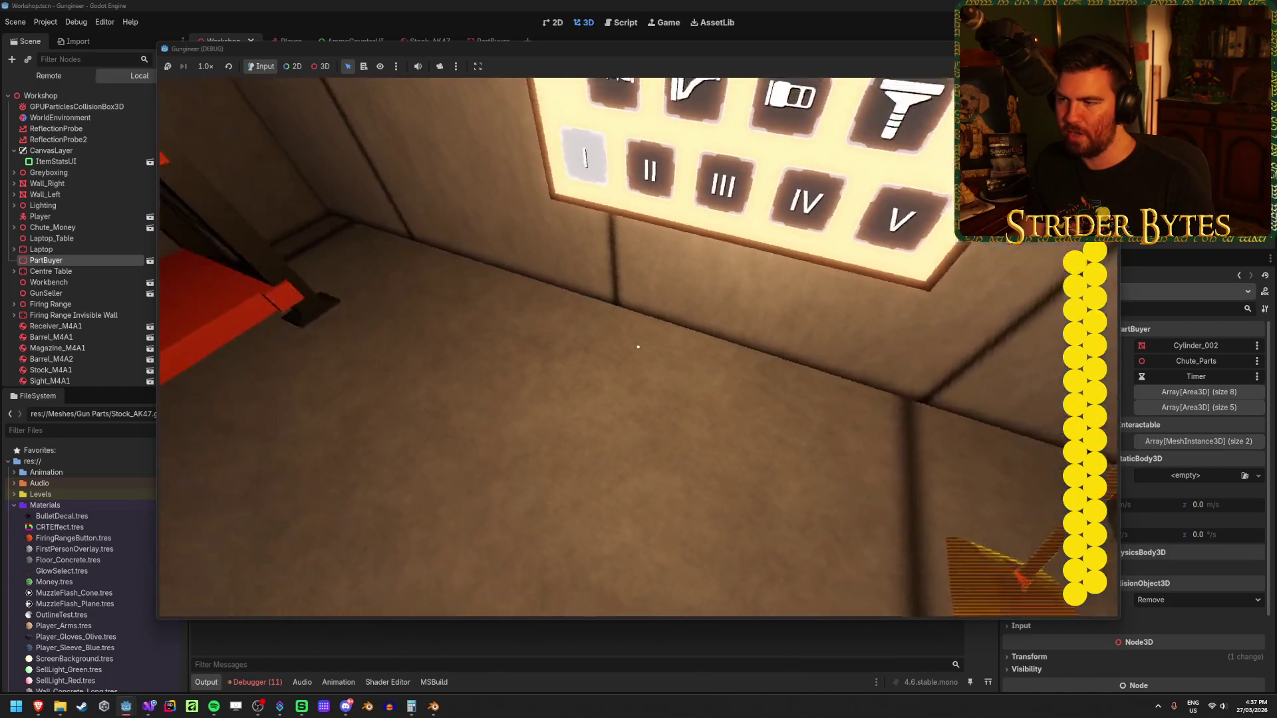
{"action": "key", "text": "w"}
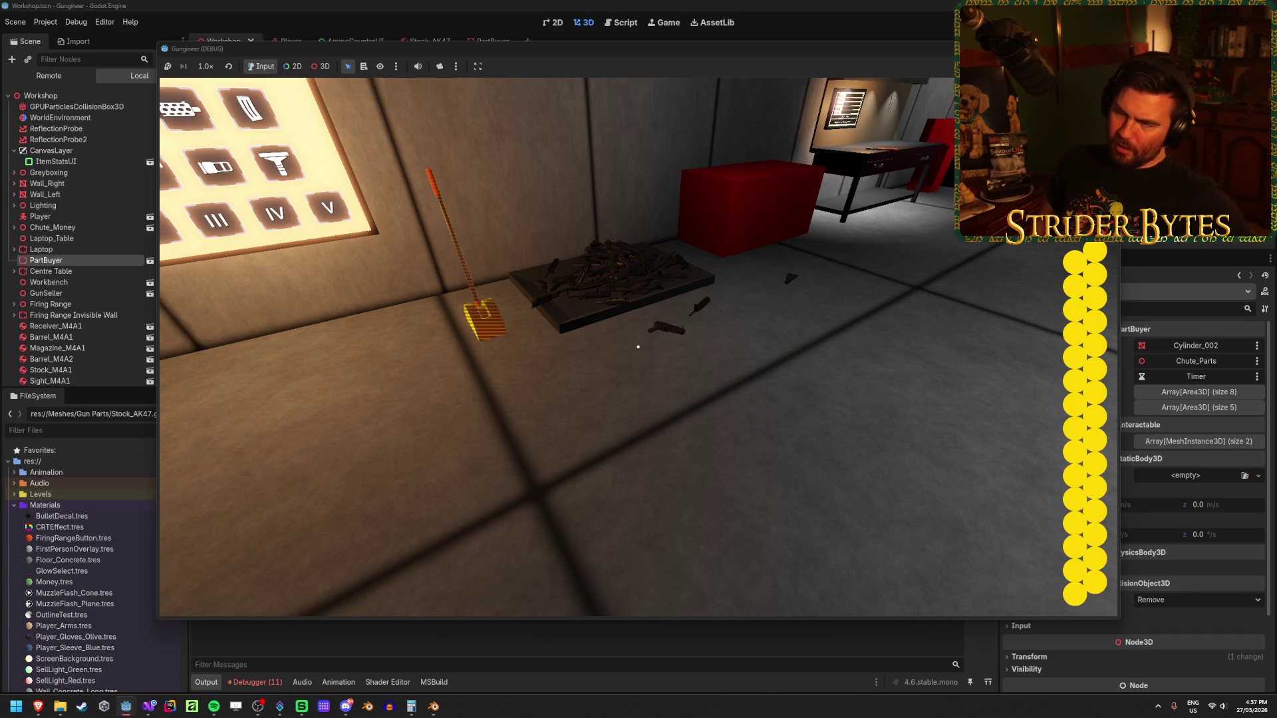
- Carry the pistol from the floor and hang it on the wall display
{"action": "key", "text": "w"}
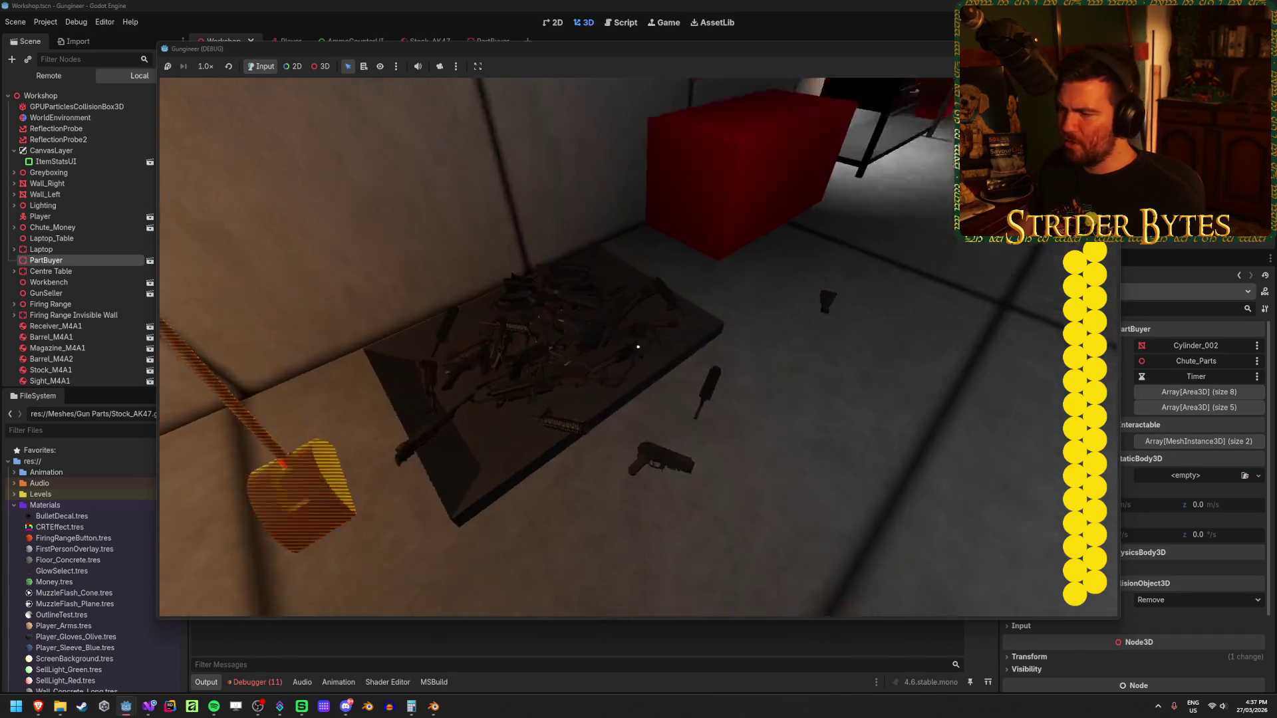
{"action": "key", "text": "w"}
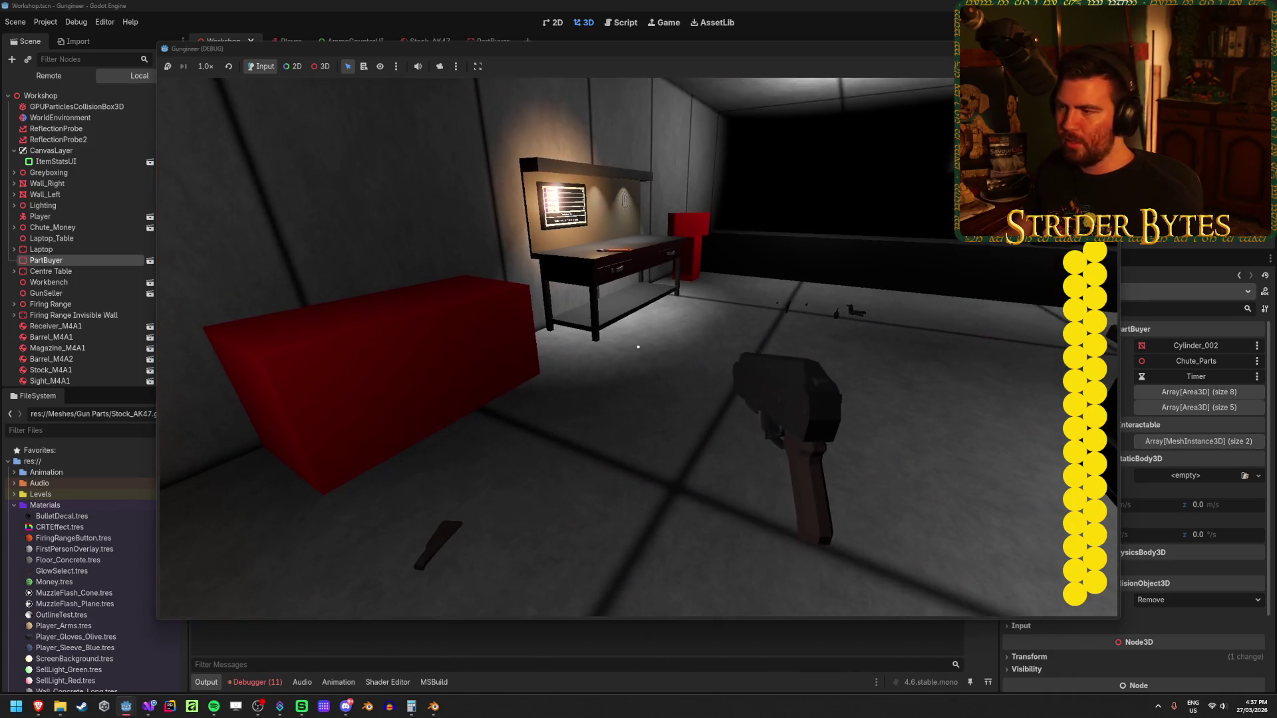
{"action": "key", "text": "e"}
{"action": "key", "text": "s"}
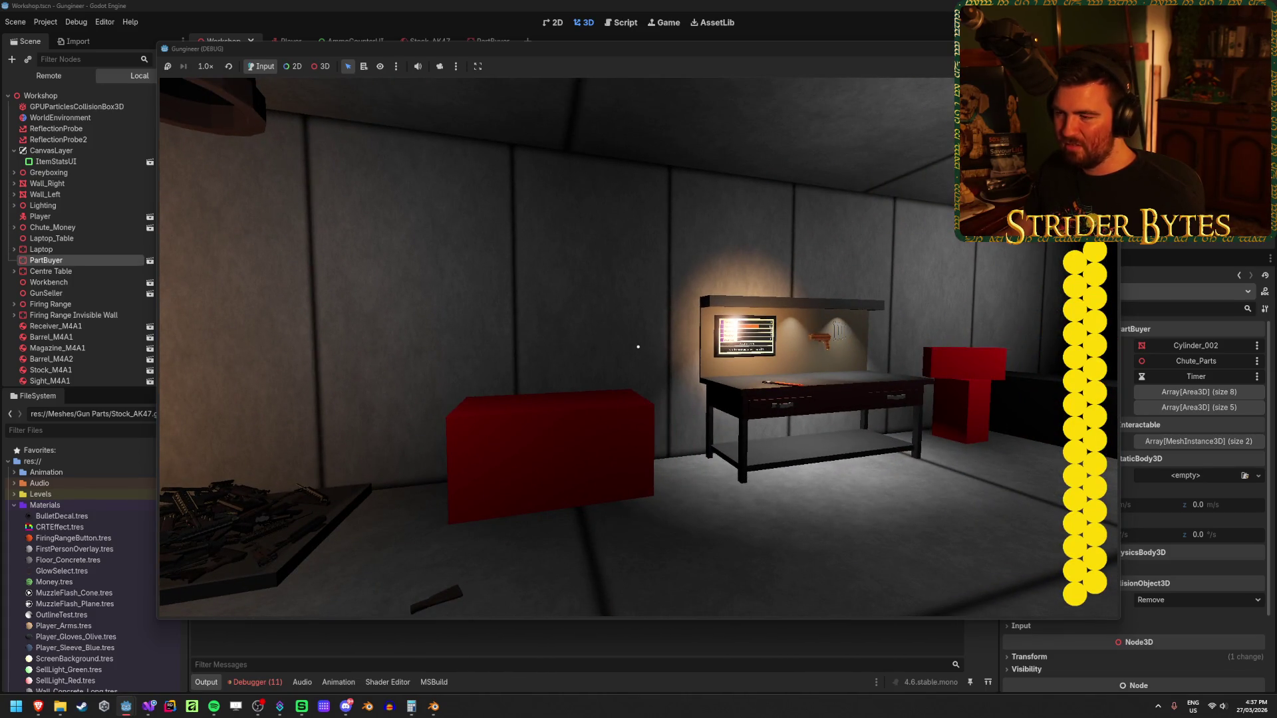
{"action": "key", "text": "w"}
- Take the assembled rifle to the firing range, fire it, and inspect it up close
{"action": "mouse_move", "coordinate": [638, 346]}
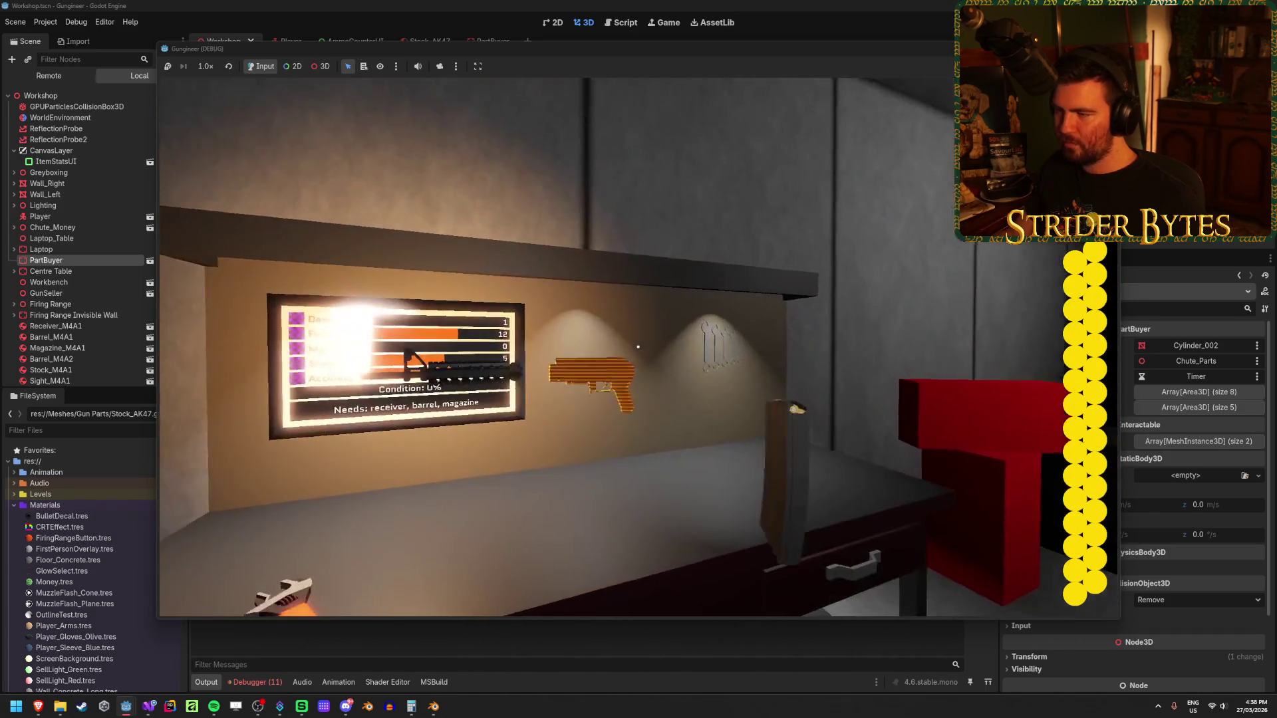
{"action": "key", "text": "w"}
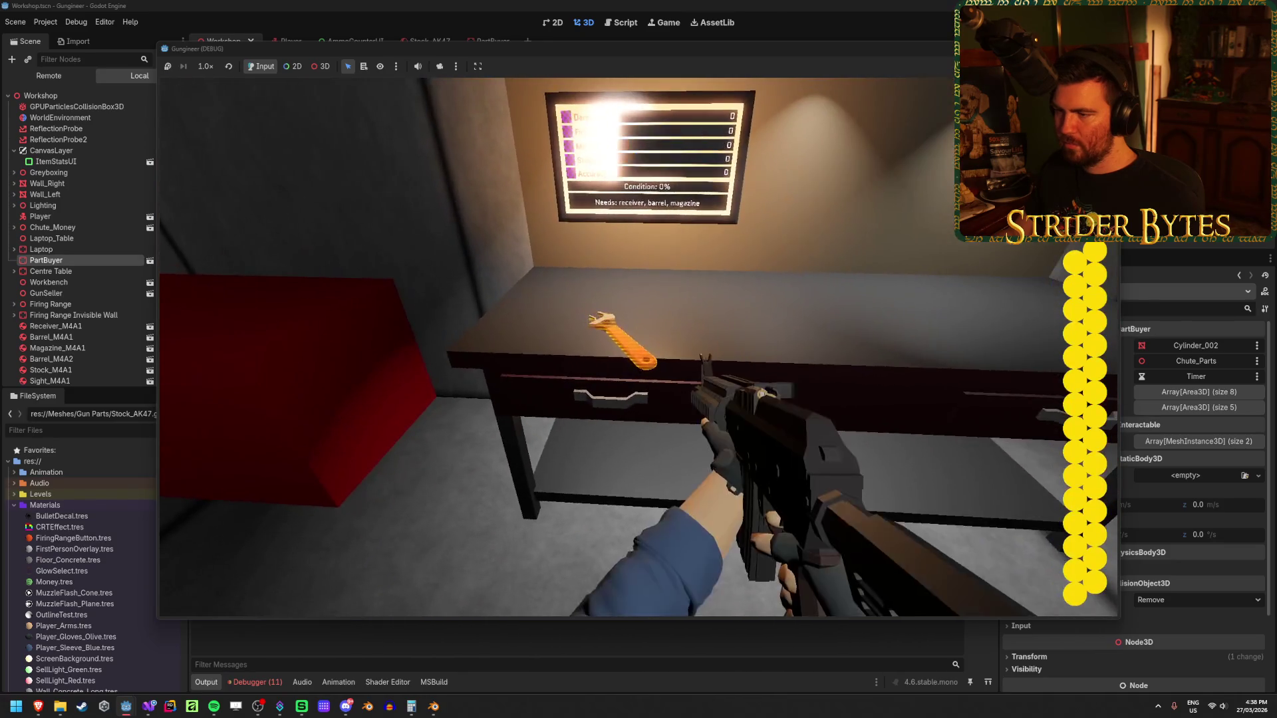
{"action": "key", "text": "w"}
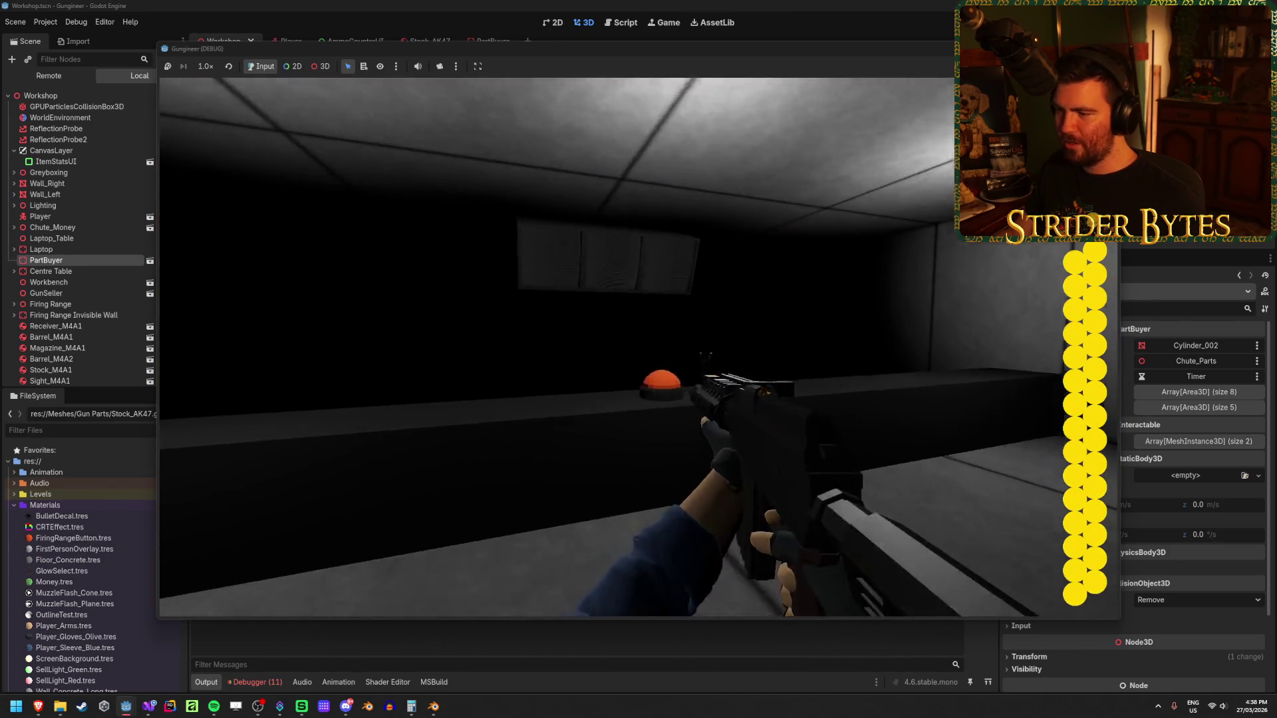
{"action": "left_click", "coordinate": [639, 346]}
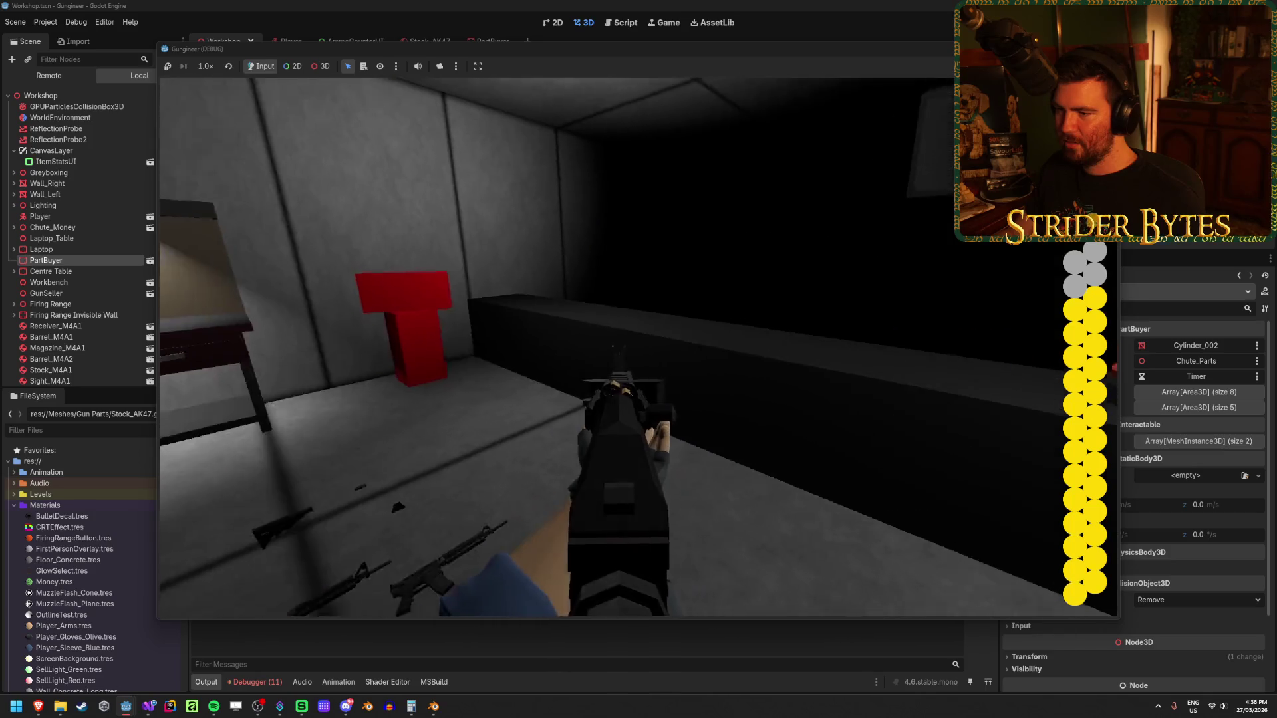
{"action": "key", "text": "w"}
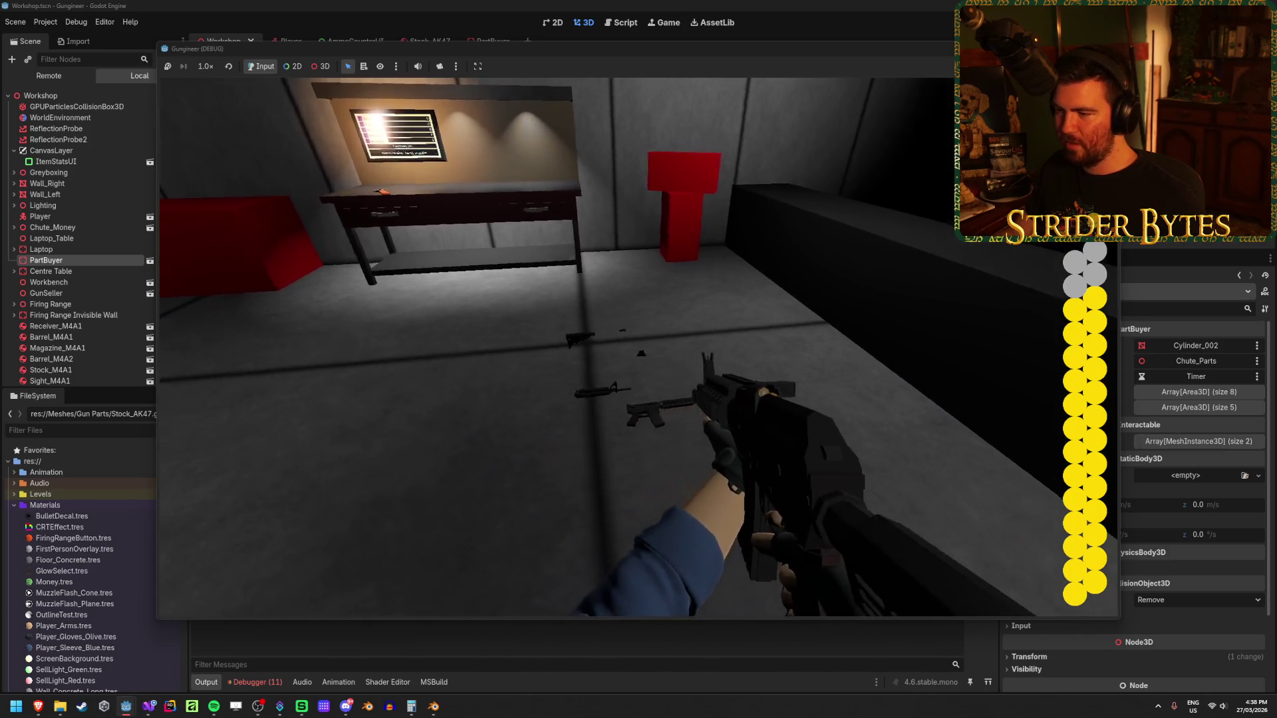
{"action": "key", "text": "s"}
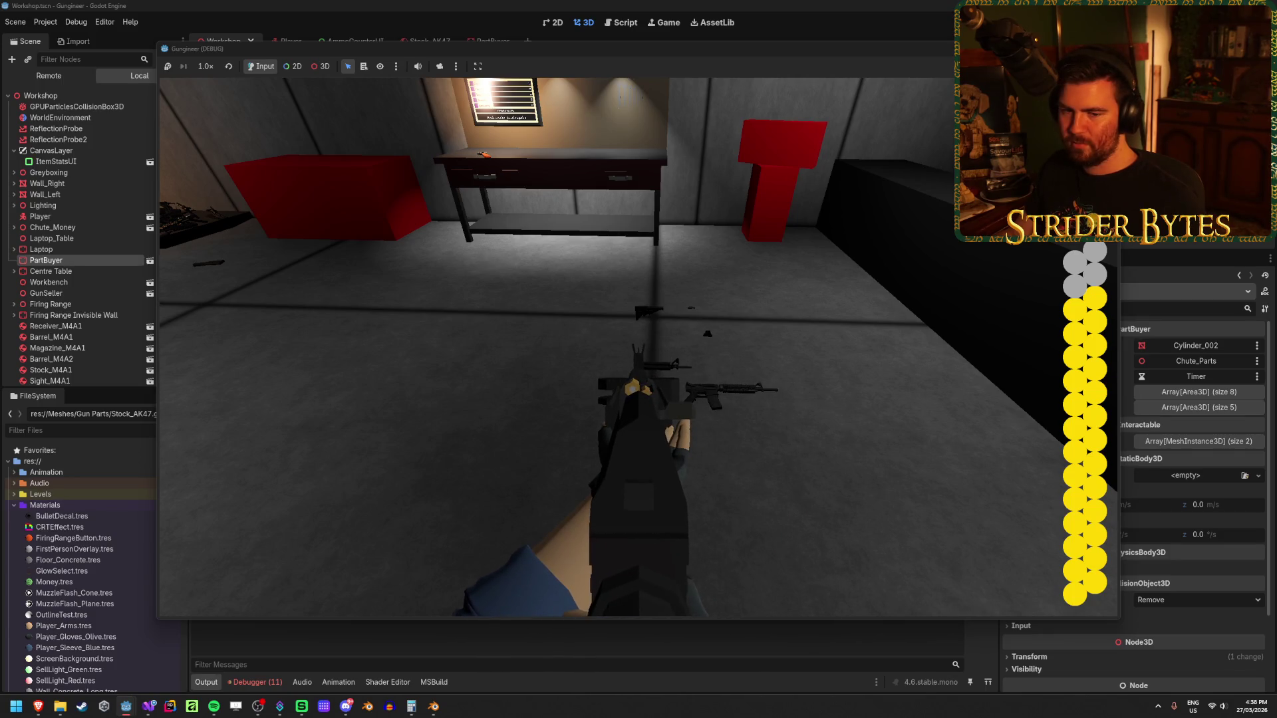
{"action": "key", "text": "s"}
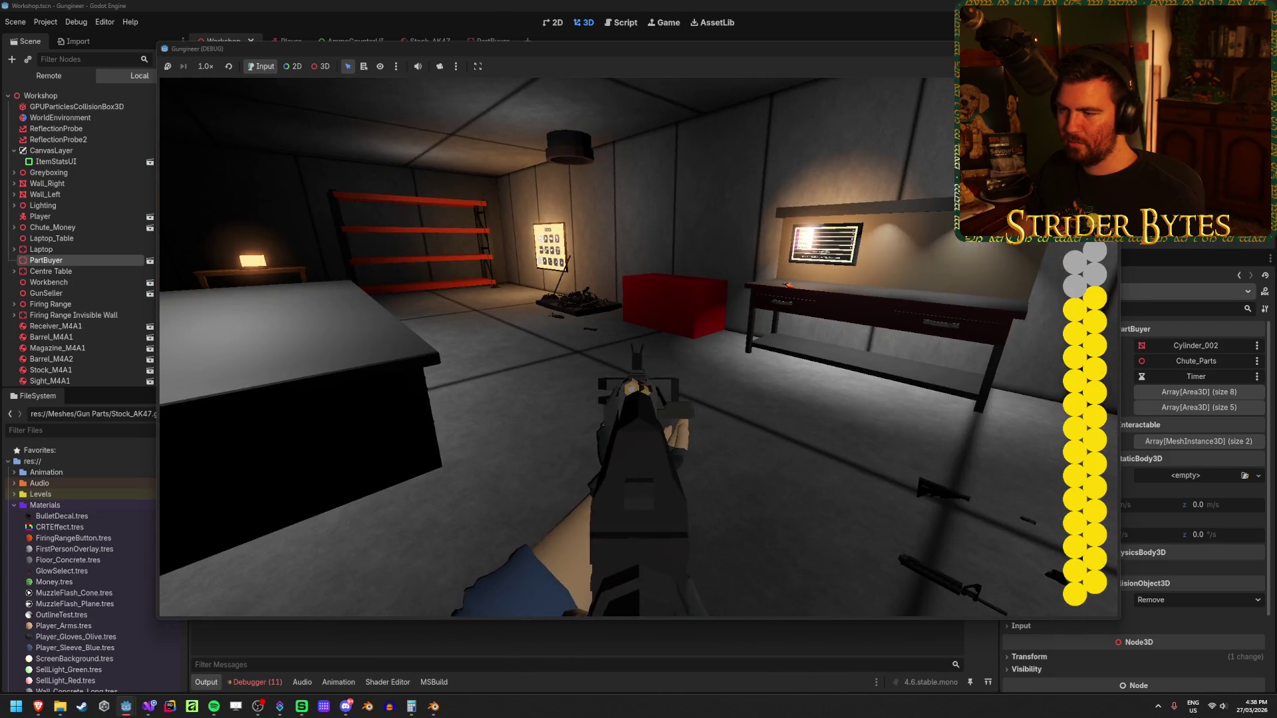
{"action": "mouse_move", "coordinate": [639, 347]}
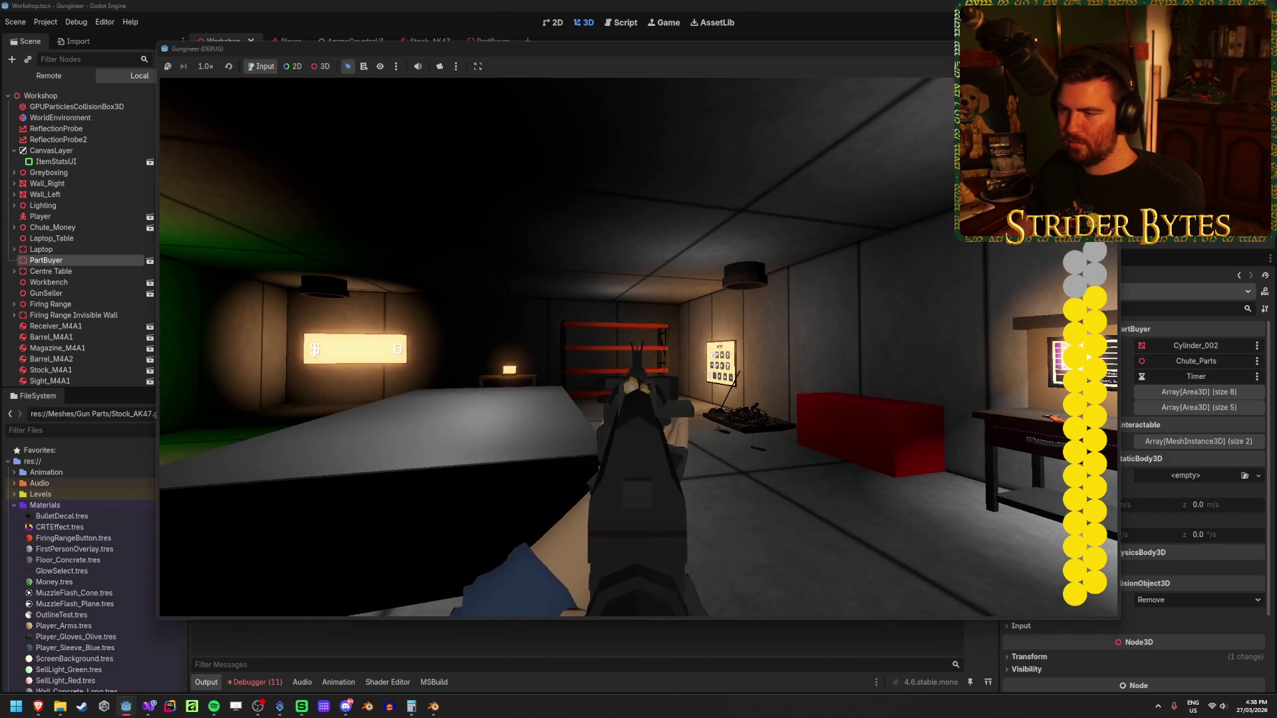
{"action": "key", "text": "f"}
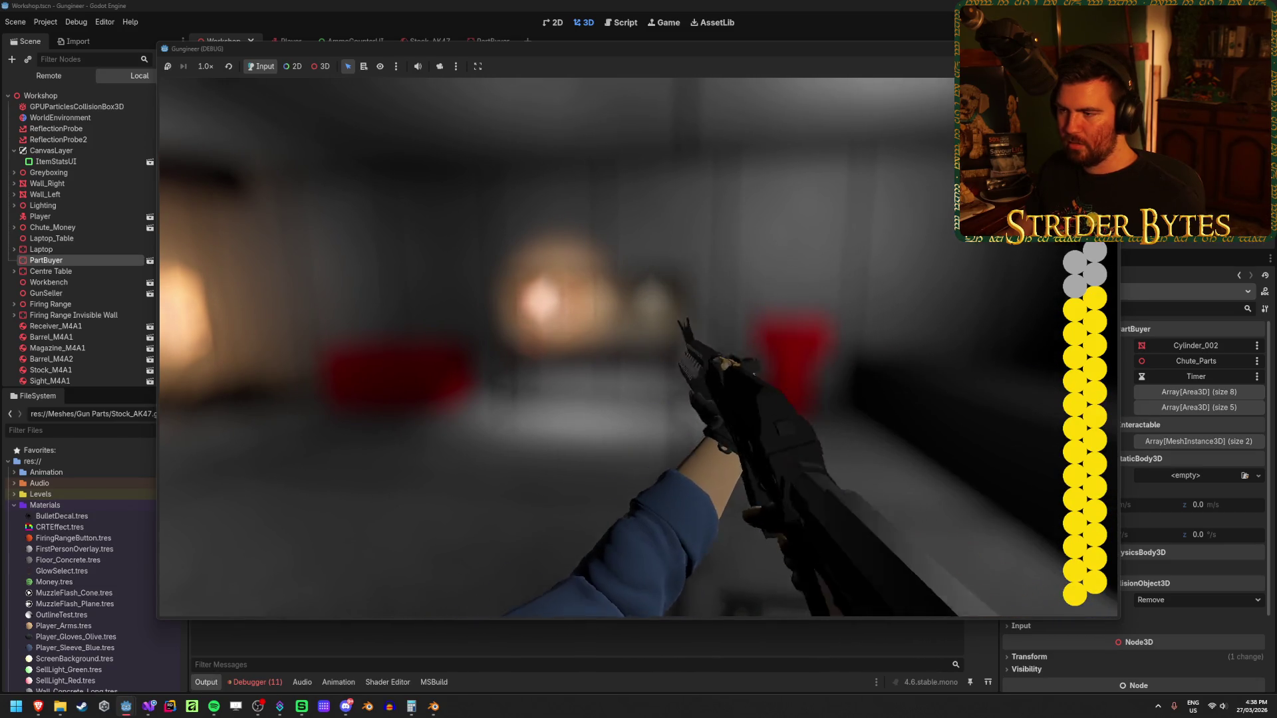
- Stop the game with F8 and bring up the AK47.blend model in Blender
{"action": "key", "text": "F8"}
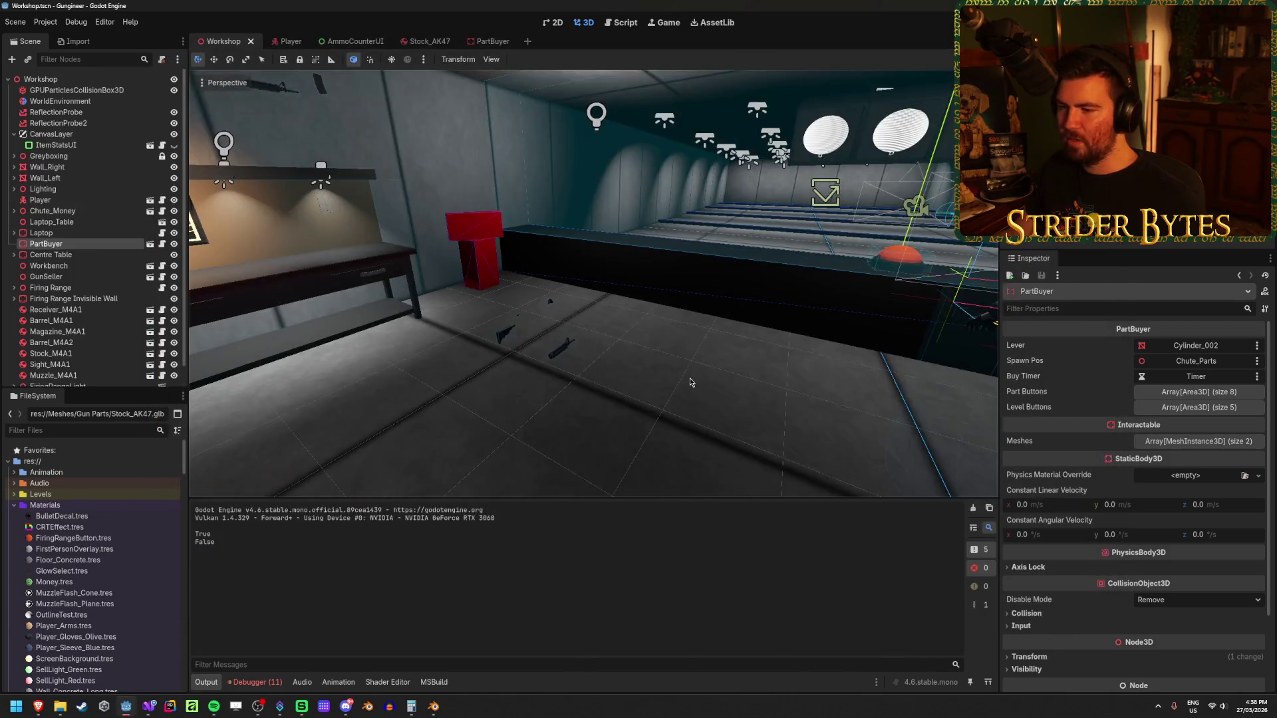
{"action": "mouse_move", "coordinate": [434, 707]}
{"action": "left_click", "coordinate": [355, 658]}
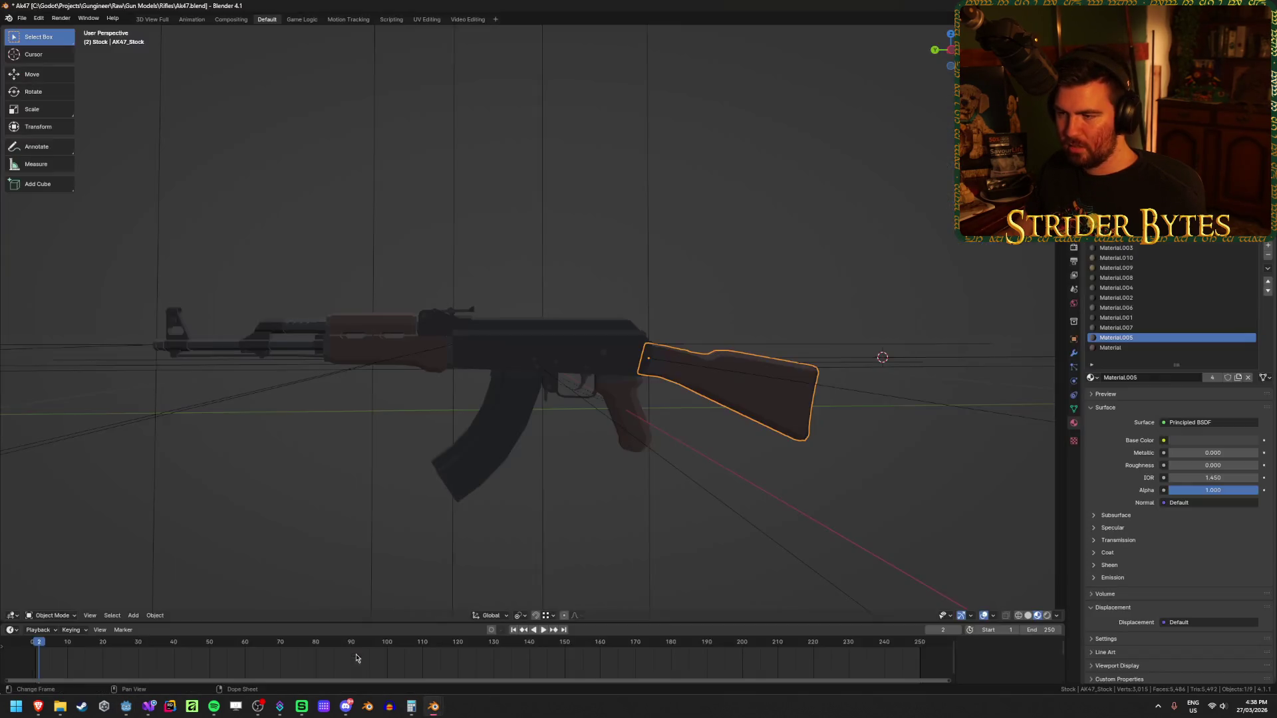
- Select the AK47 magazine and orbit and zoom around the rifle
{"action": "left_click", "coordinate": [504, 413]}
{"action": "mouse_move", "coordinate": [504, 413]}
{"action": "left_mouse_down"}
{"action": "mouse_move", "coordinate": [517, 405]}
{"action": "mouse_move", "coordinate": [433, 405]}
{"action": "mouse_move", "coordinate": [541, 409]}
{"action": "mouse_move", "coordinate": [487, 401]}
{"action": "mouse_move", "coordinate": [530, 433]}
{"action": "mouse_move", "coordinate": [605, 428]}
{"action": "left_mouse_up"}
{"action": "scroll", "coordinate": [582, 439], "scroll_direction": "up", "scroll_amount": 3}
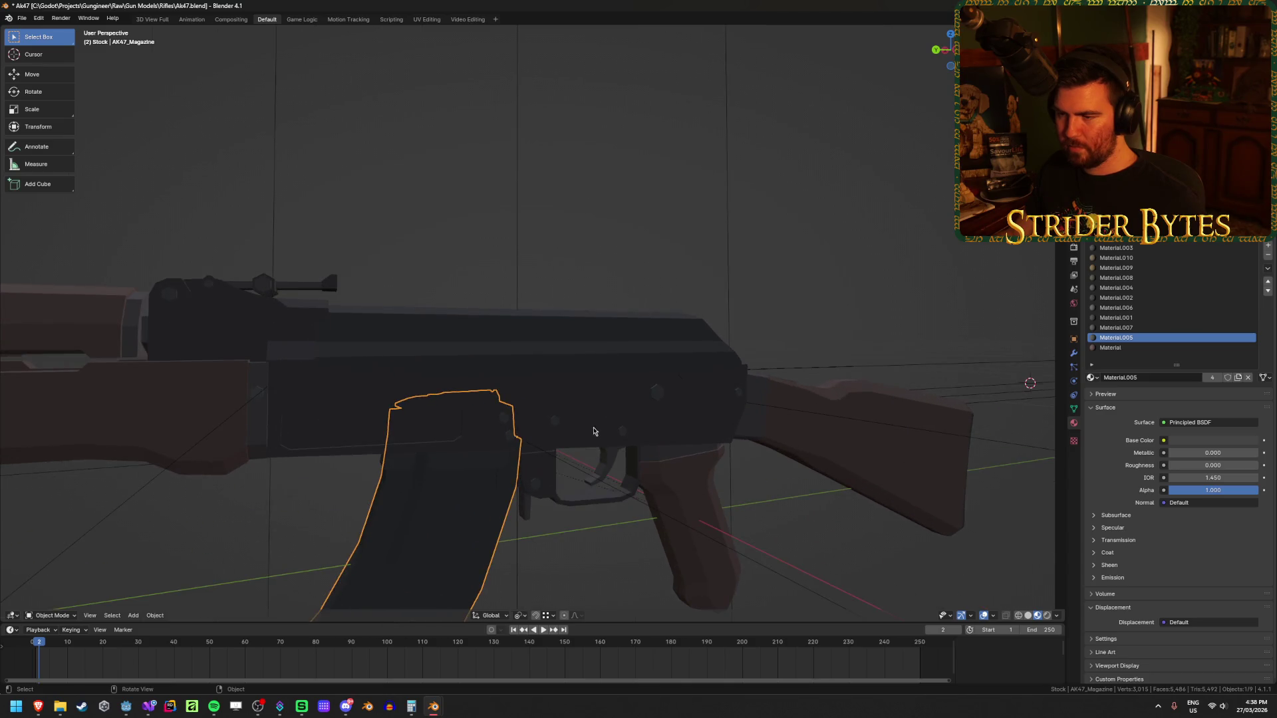
{"action": "scroll", "coordinate": [585, 429], "scroll_direction": "down", "scroll_amount": 3}
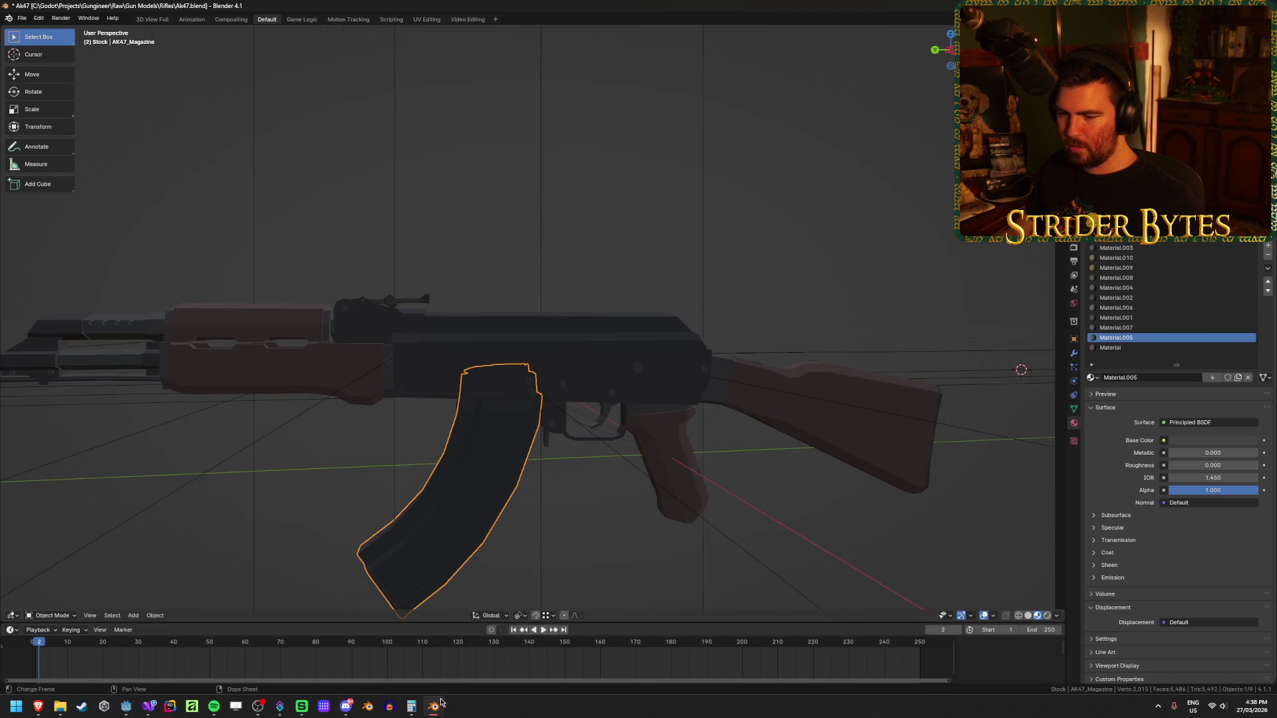
- In the M4A1 file, select the M4 magazine and zoom in to inspect it
{"action": "mouse_move", "coordinate": [441, 703]}
{"action": "left_click", "coordinate": [488, 655]}
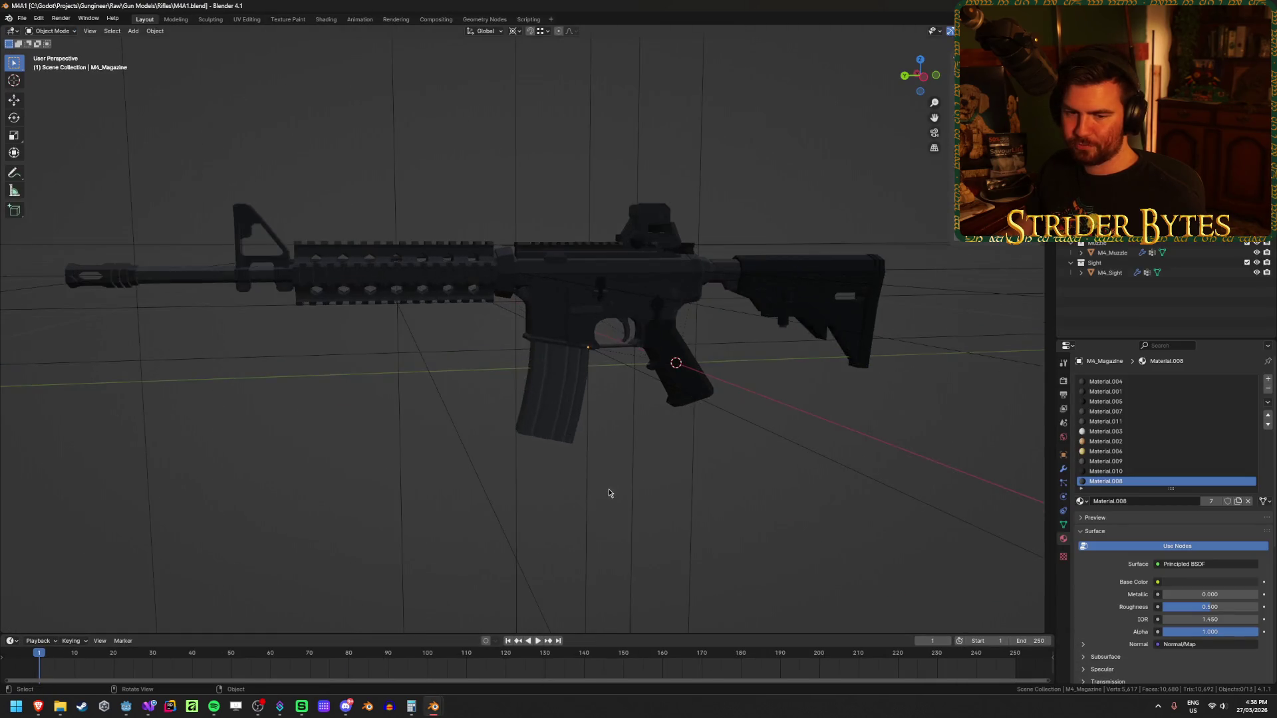
{"action": "scroll", "coordinate": [608, 493], "scroll_direction": "up", "scroll_amount": 2}
{"action": "left_click", "coordinate": [551, 428]}
{"action": "scroll", "coordinate": [551, 428], "scroll_direction": "down", "scroll_amount": 2}
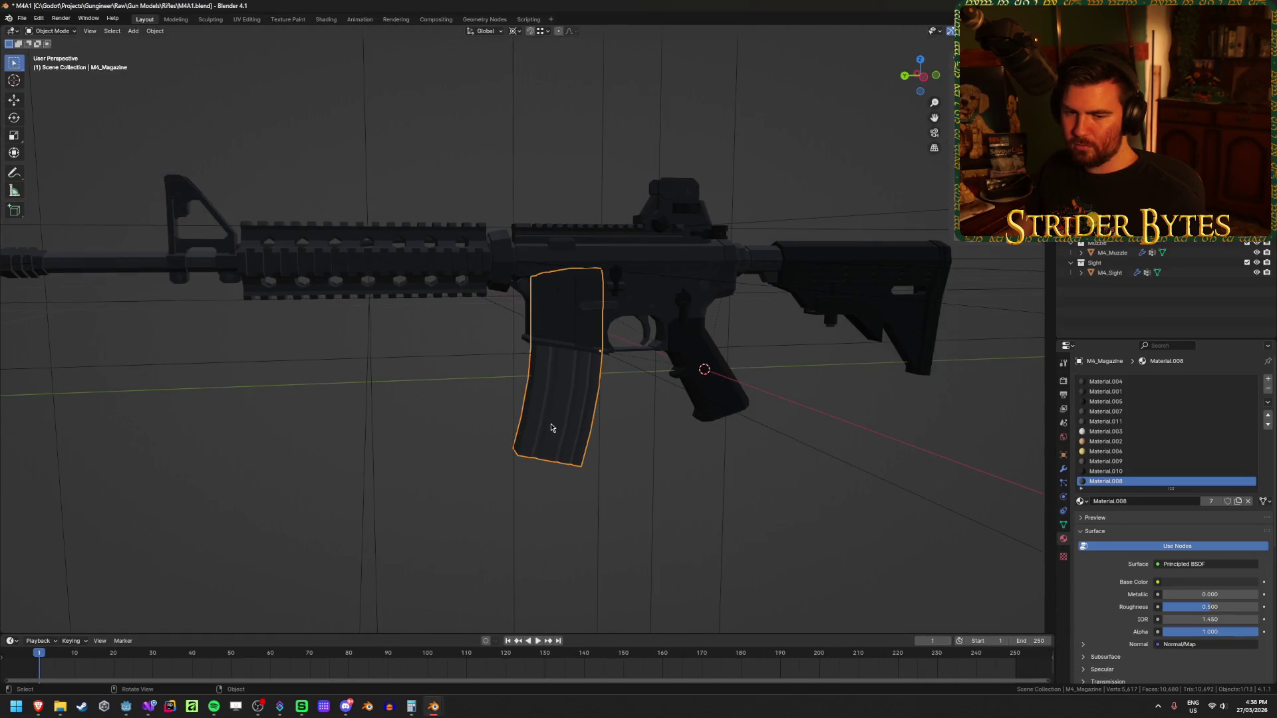
{"action": "scroll", "coordinate": [704, 429], "scroll_direction": "up", "scroll_amount": 2}
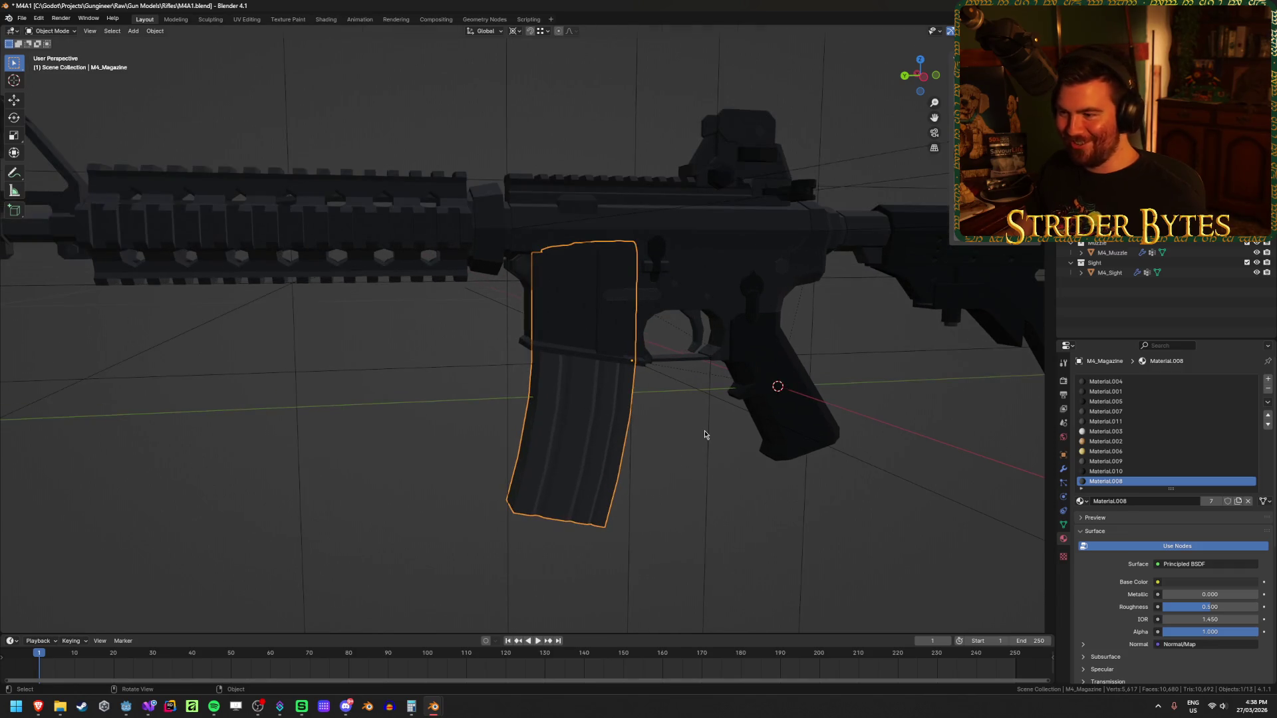
{"action": "scroll", "coordinate": [664, 433], "scroll_direction": "up", "scroll_amount": 2}
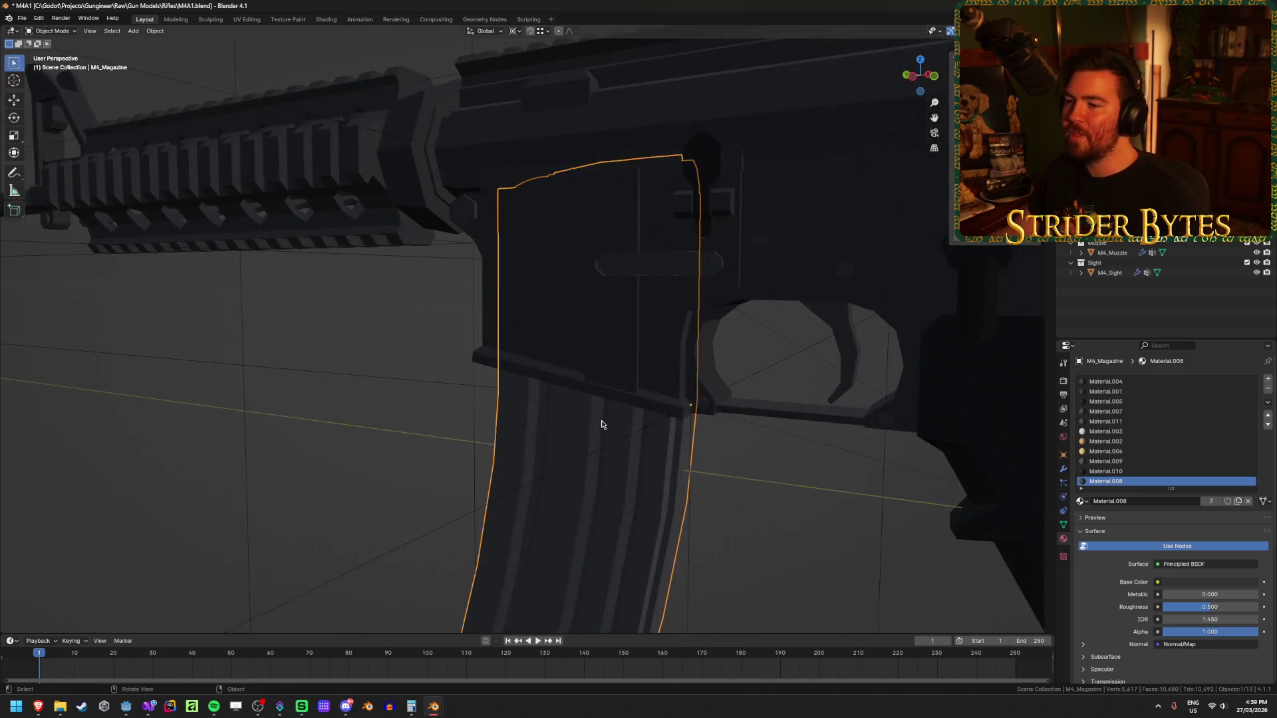
{"action": "scroll", "coordinate": [599, 422], "scroll_direction": "down", "scroll_amount": 1}
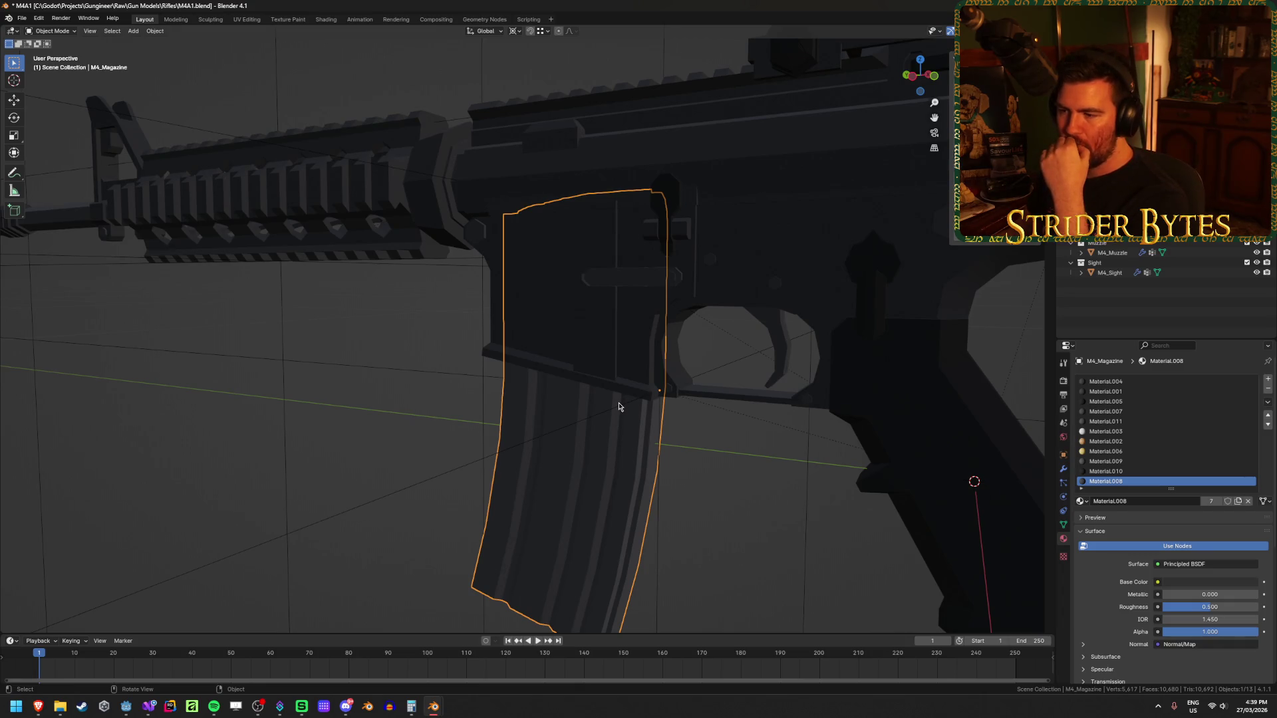
- Reselect the M4 magazine and view it from a higher three-quarter angle
{"action": "left_click", "coordinate": [765, 502]}
{"action": "scroll", "coordinate": [747, 502], "scroll_direction": "down", "scroll_amount": 4}
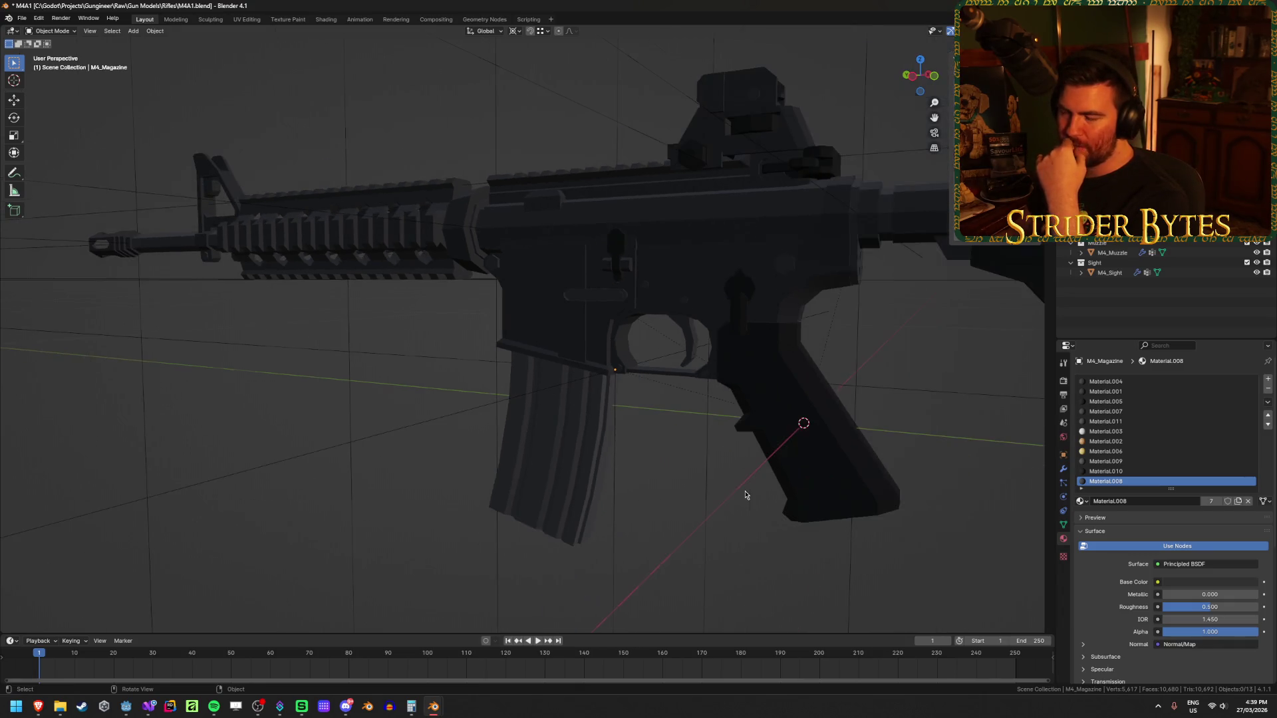
{"action": "left_click_drag", "start_coordinate": [650, 430], "coordinate": [698, 424]}
{"action": "left_click", "coordinate": [582, 390]}
{"action": "left_click_drag", "start_coordinate": [587, 382], "coordinate": [672, 381]}
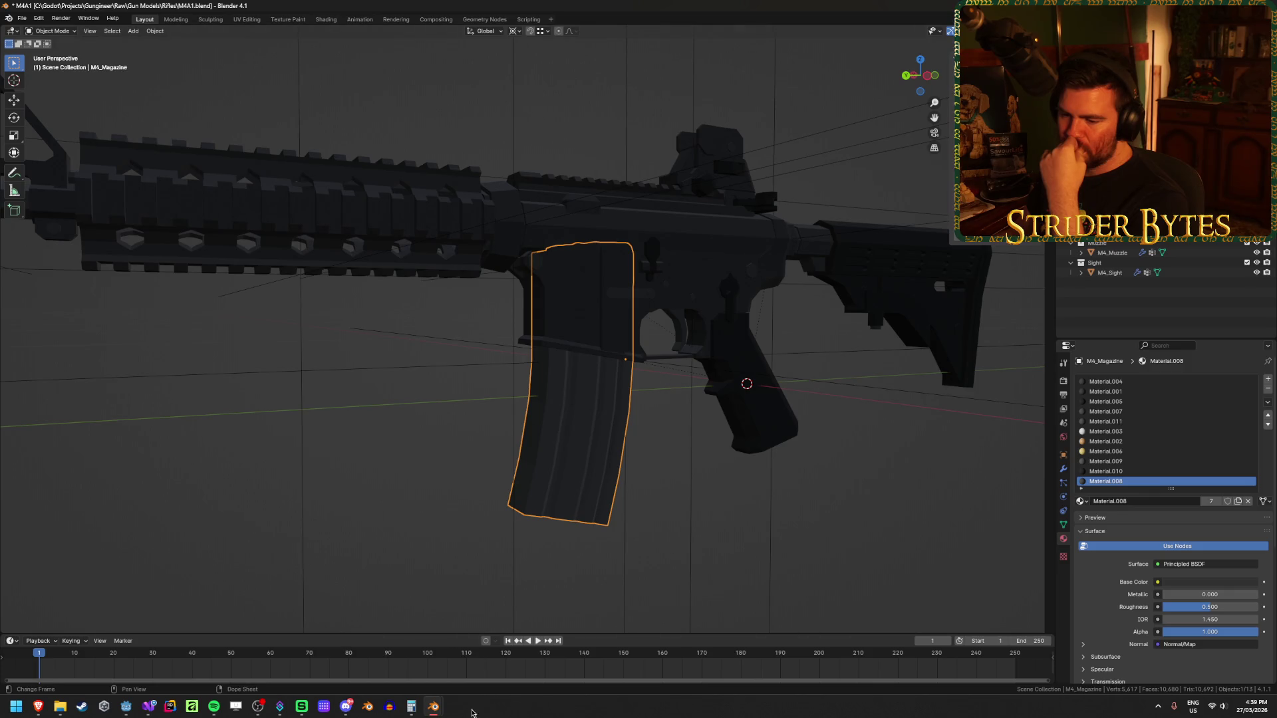
- Inspect the AK47 rifle's magazine in the AK47.blend file
{"action": "mouse_move", "coordinate": [434, 709]}
{"action": "left_click", "coordinate": [379, 656]}
{"action": "mouse_move", "coordinate": [558, 426]}
{"action": "left_mouse_down"}
{"action": "mouse_move", "coordinate": [576, 437]}
{"action": "mouse_move", "coordinate": [584, 390]}
{"action": "mouse_move", "coordinate": [594, 512]}
{"action": "left_mouse_up"}
{"action": "scroll", "coordinate": [594, 511], "scroll_direction": "up", "scroll_amount": 1}
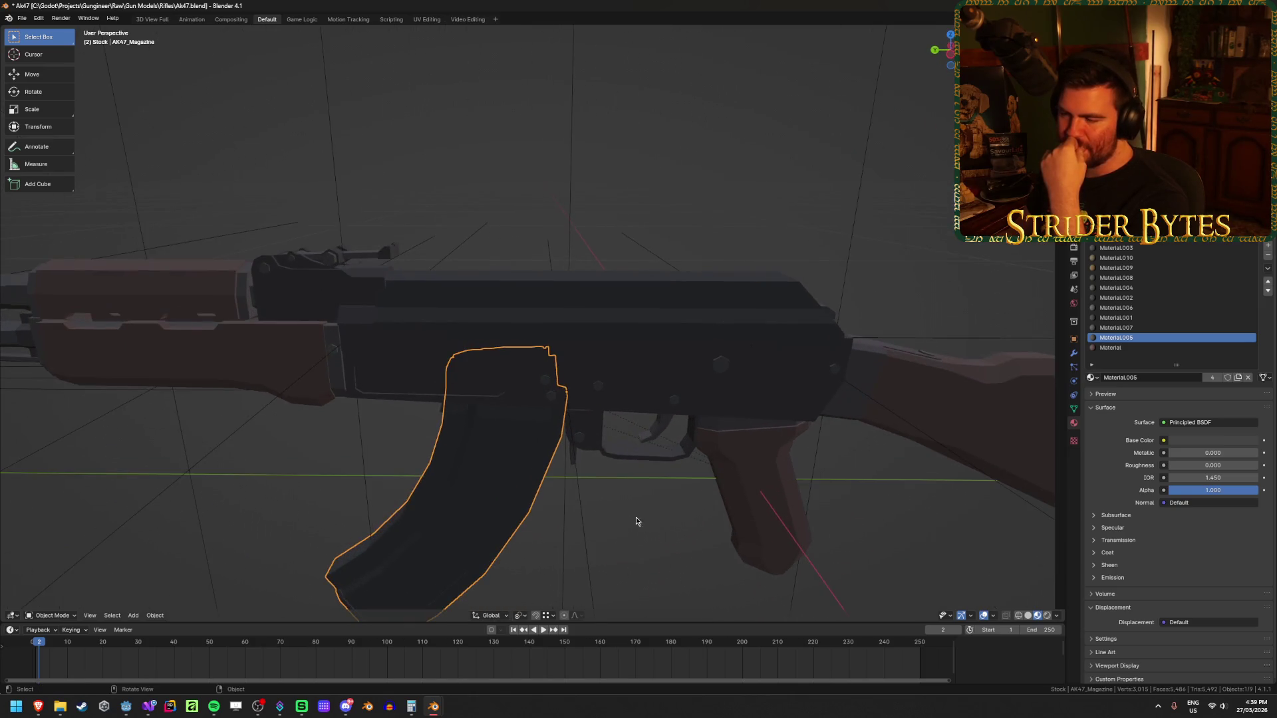
{"action": "scroll", "coordinate": [645, 499], "scroll_direction": "up", "scroll_amount": 2}
{"action": "scroll", "coordinate": [656, 478], "scroll_direction": "down", "scroll_amount": 1}
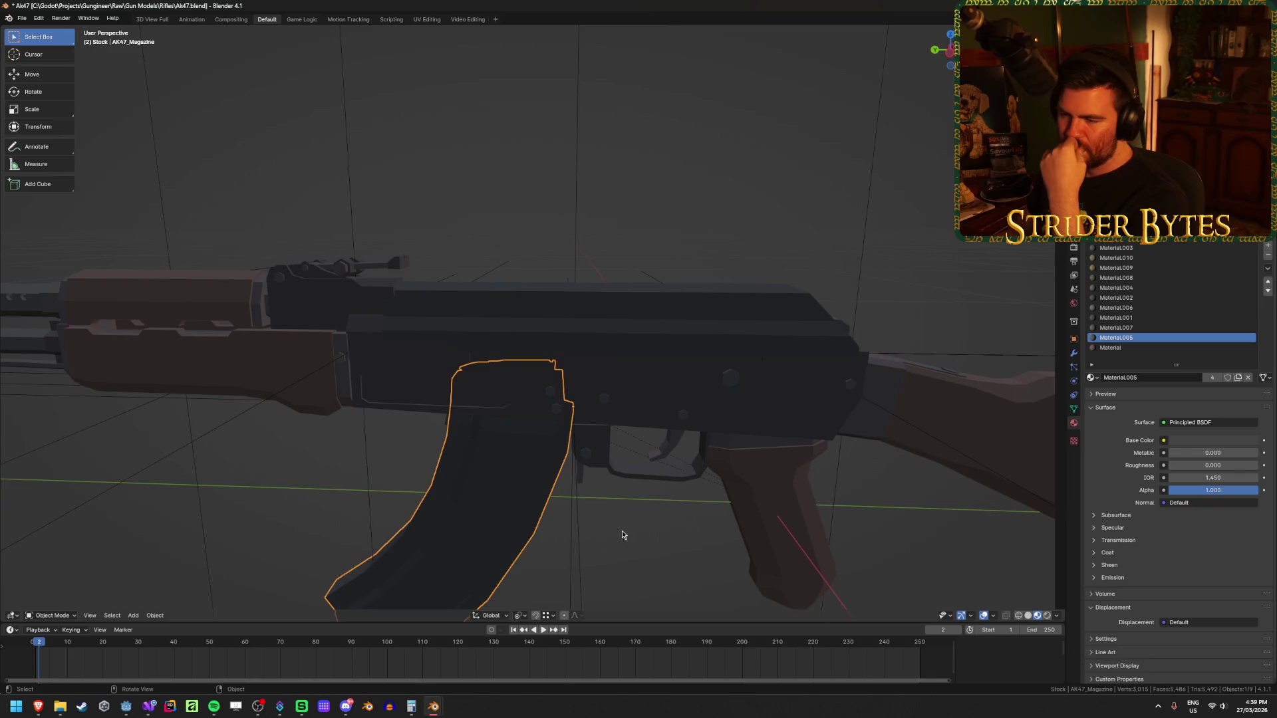
{"action": "scroll", "coordinate": [623, 535], "scroll_direction": "down", "scroll_amount": 2}
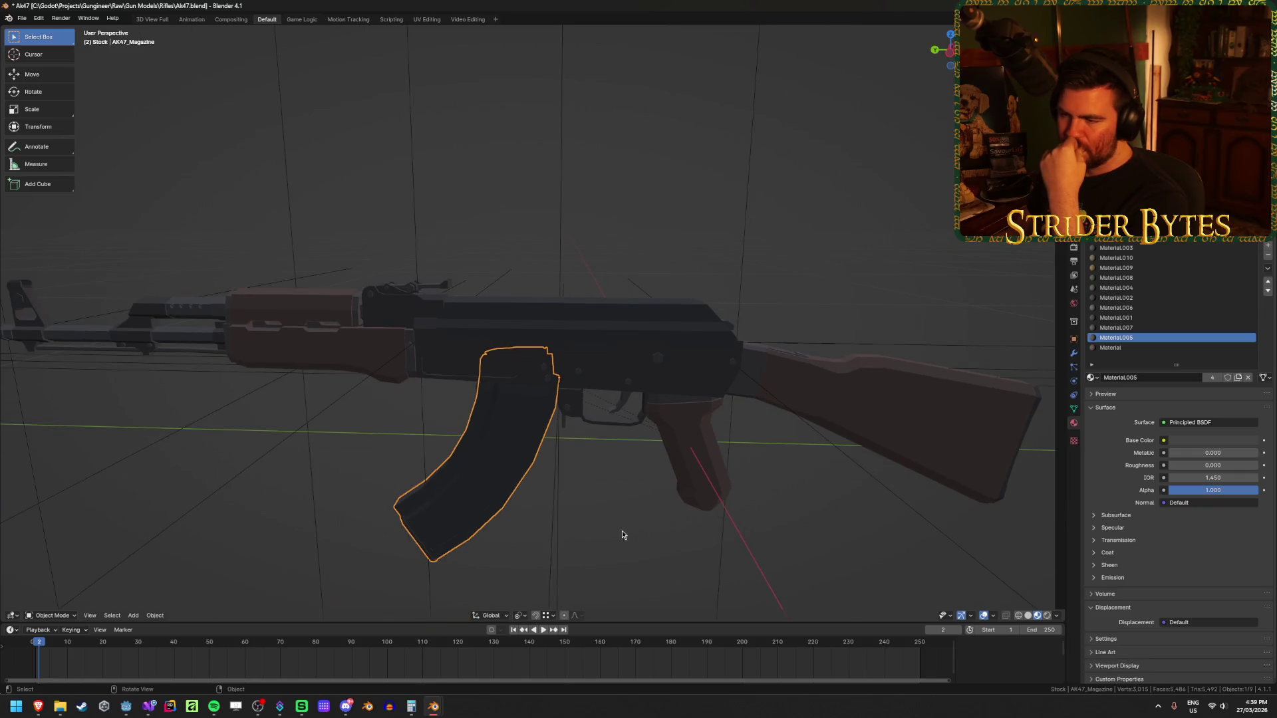
{"action": "scroll", "coordinate": [624, 535], "scroll_direction": "up", "scroll_amount": 2}
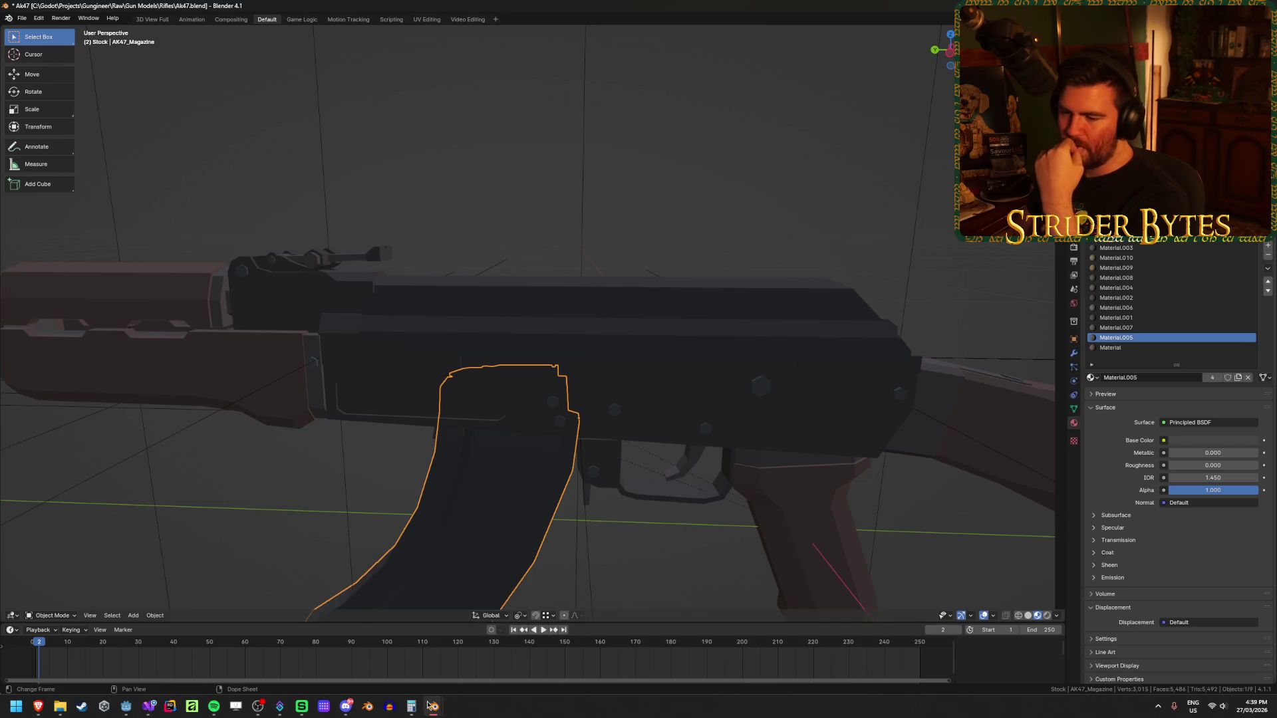
- Select the M4 receiver and MagazineAttach empty in M4A1, then run the game from Godot
{"action": "mouse_move", "coordinate": [439, 706]}
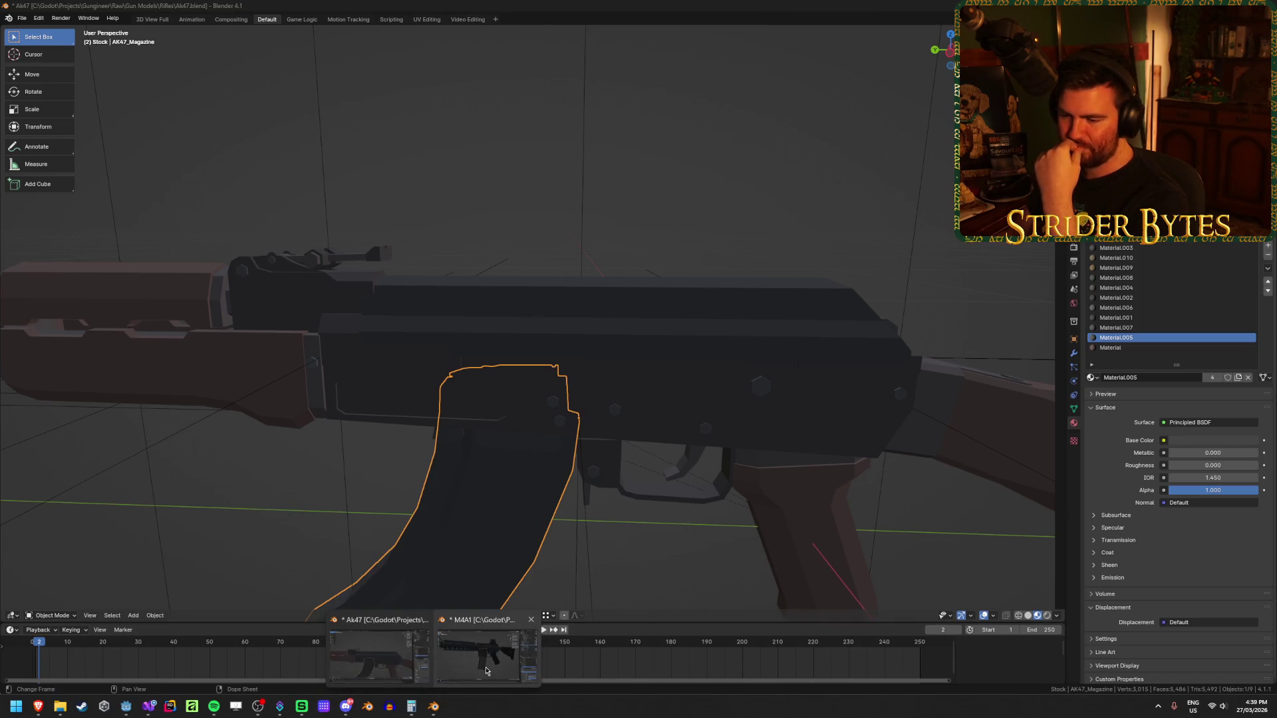
{"action": "left_click", "coordinate": [489, 642]}
{"action": "left_click", "coordinate": [730, 387]}
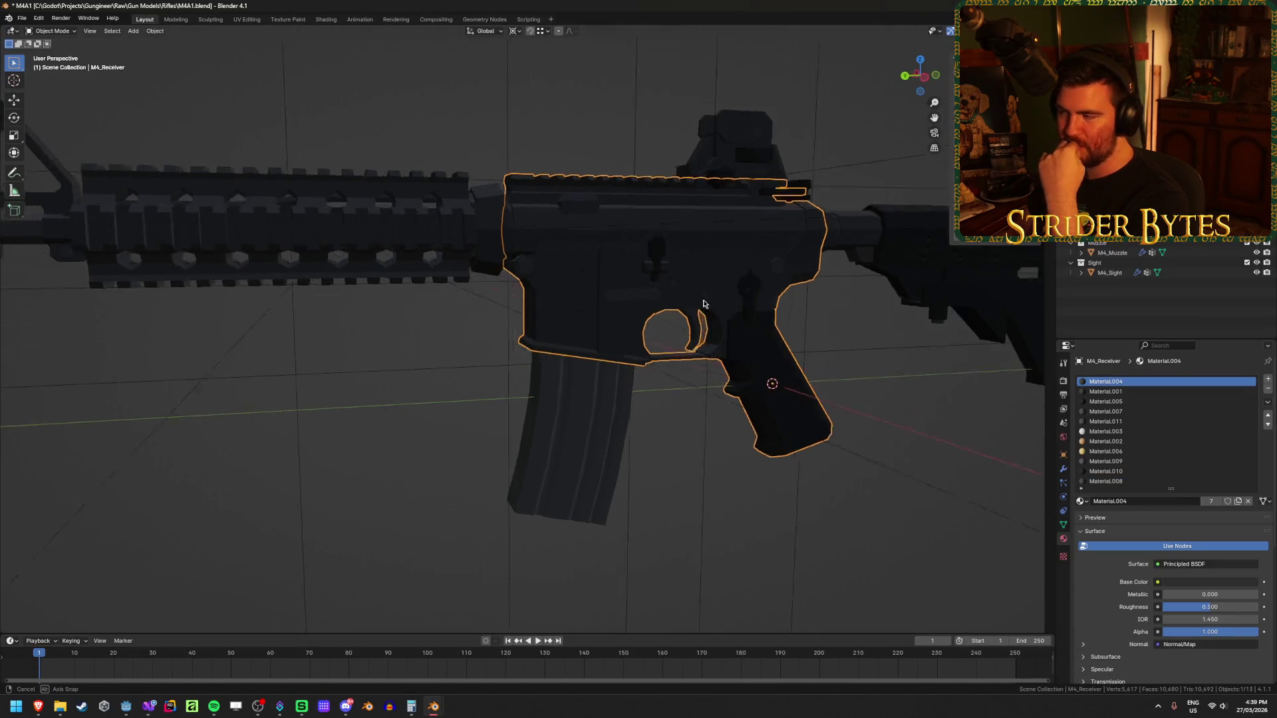
{"action": "left_click", "coordinate": [632, 361]}
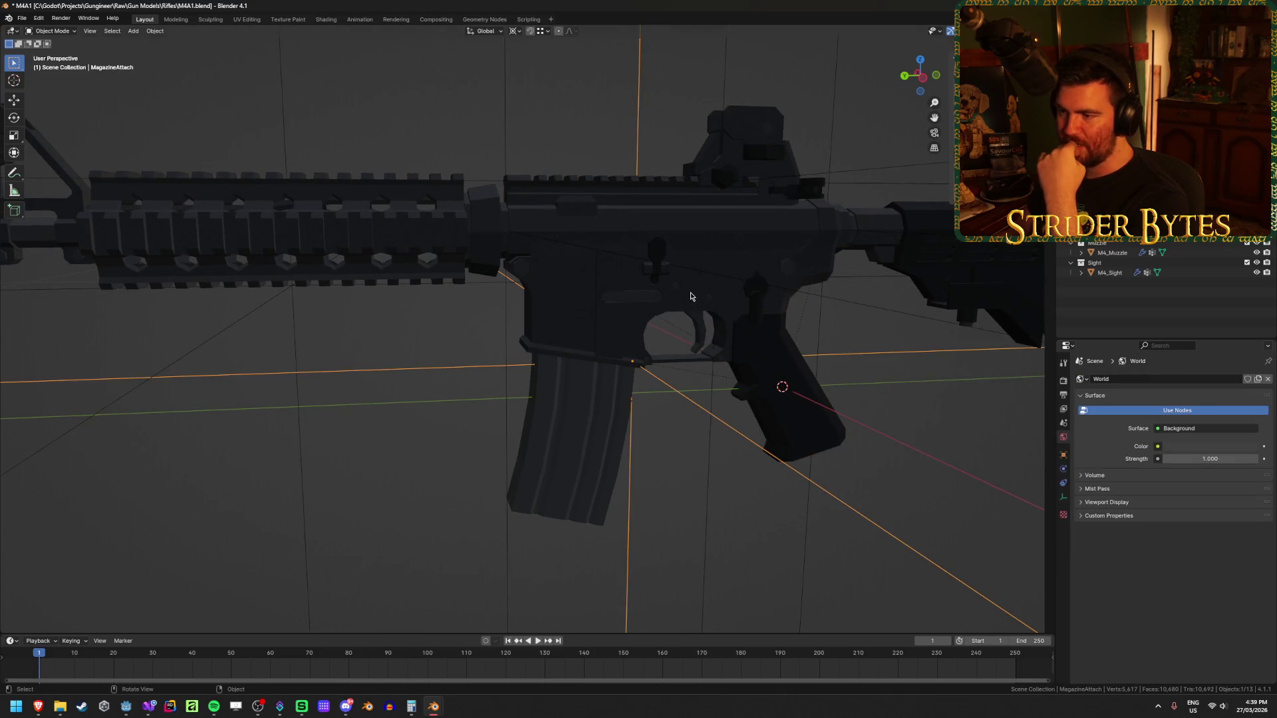
{"action": "scroll", "coordinate": [632, 267], "scroll_direction": "up", "scroll_amount": 2}
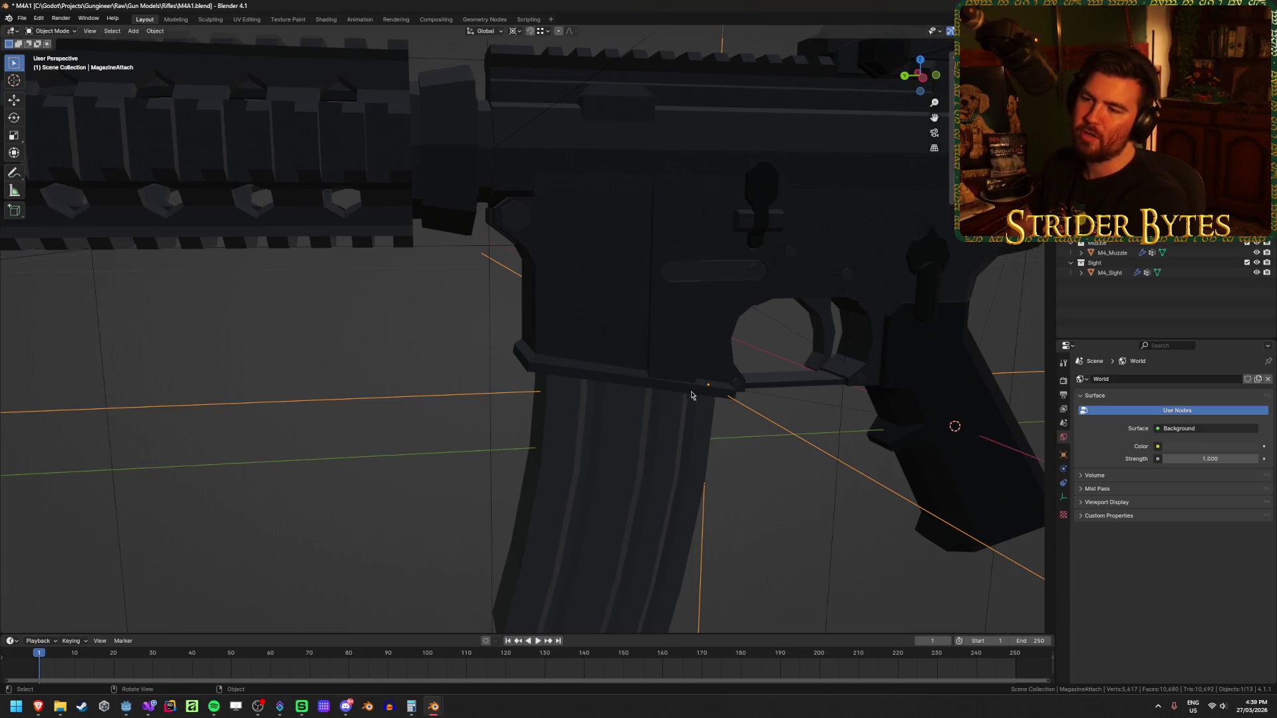
{"action": "scroll", "coordinate": [672, 413], "scroll_direction": "down", "scroll_amount": 5}
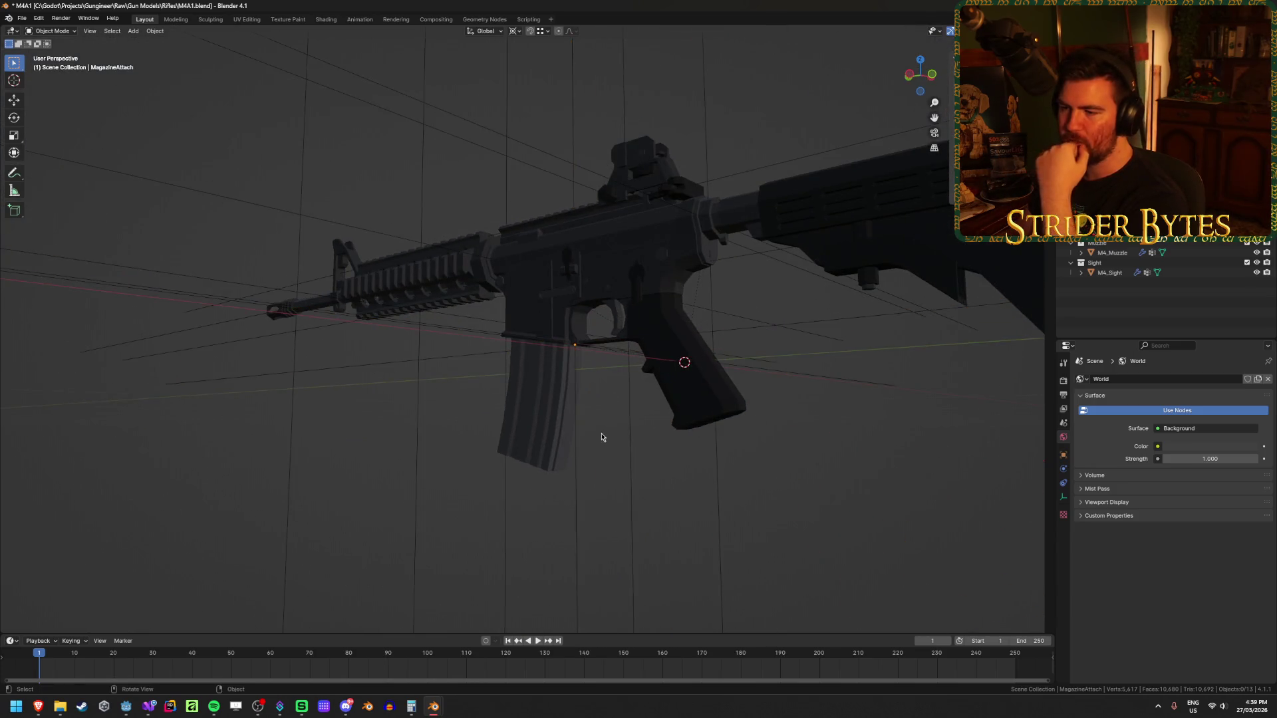
{"action": "scroll", "coordinate": [599, 445], "scroll_direction": "up", "scroll_amount": 5}
{"action": "mouse_move", "coordinate": [587, 393]}
{"action": "left_mouse_down"}
{"action": "mouse_move", "coordinate": [630, 399]}
{"action": "mouse_move", "coordinate": [565, 398]}
{"action": "mouse_move", "coordinate": [578, 399]}
{"action": "mouse_move", "coordinate": [553, 359]}
{"action": "mouse_move", "coordinate": [617, 385]}
{"action": "left_mouse_up"}
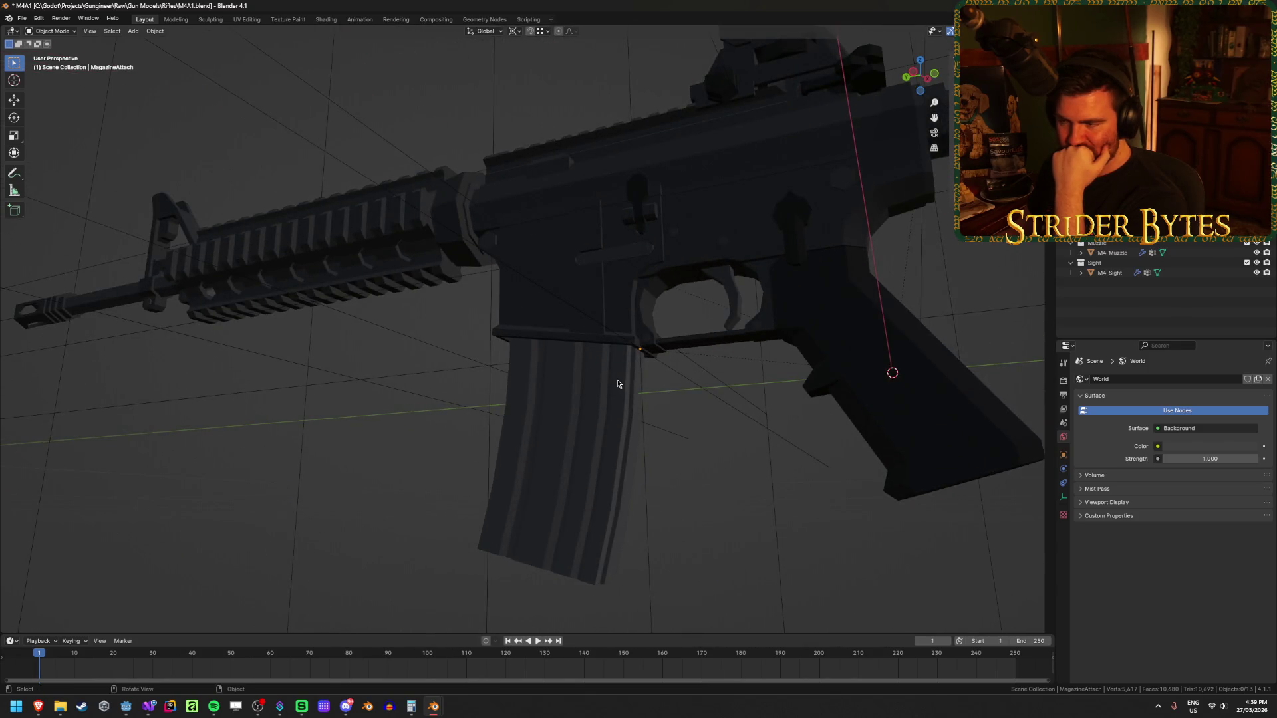
{"action": "left_click", "coordinate": [126, 706]}
{"action": "key", "text": "F5"}
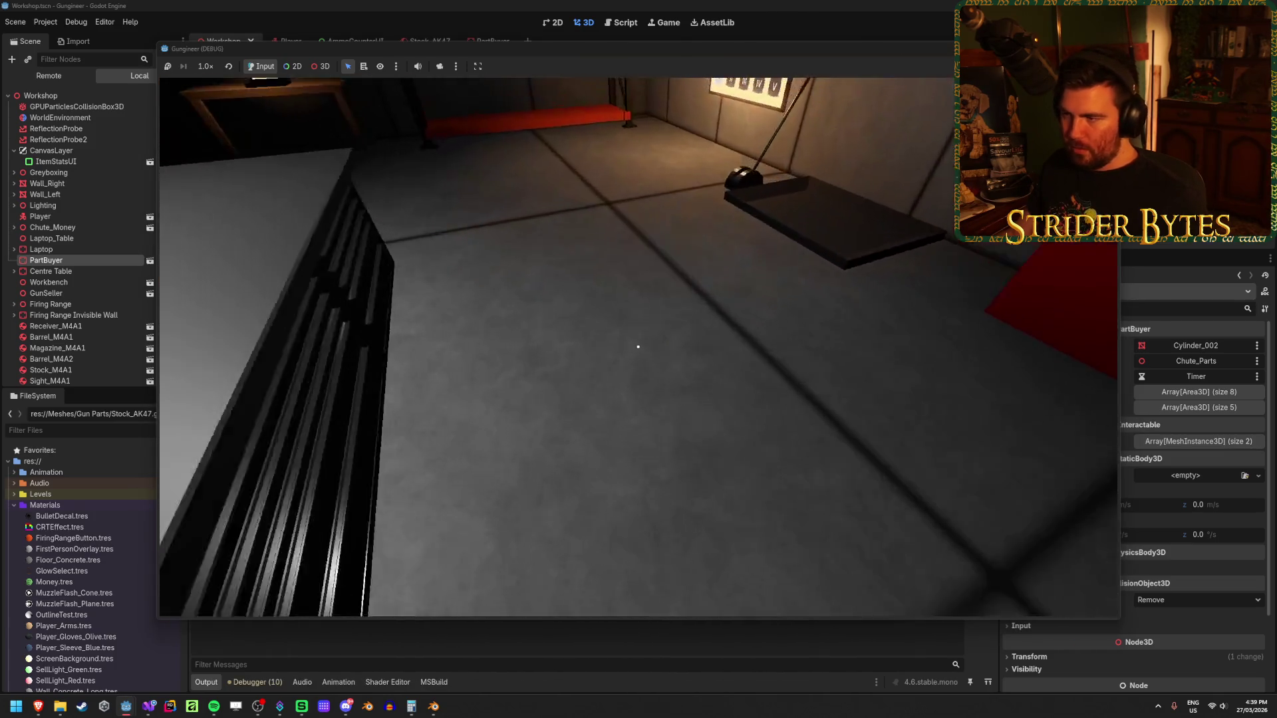
- Walk to the workbench, pull the lever, and put the held part into the parts tray
{"action": "key", "text": "w"}
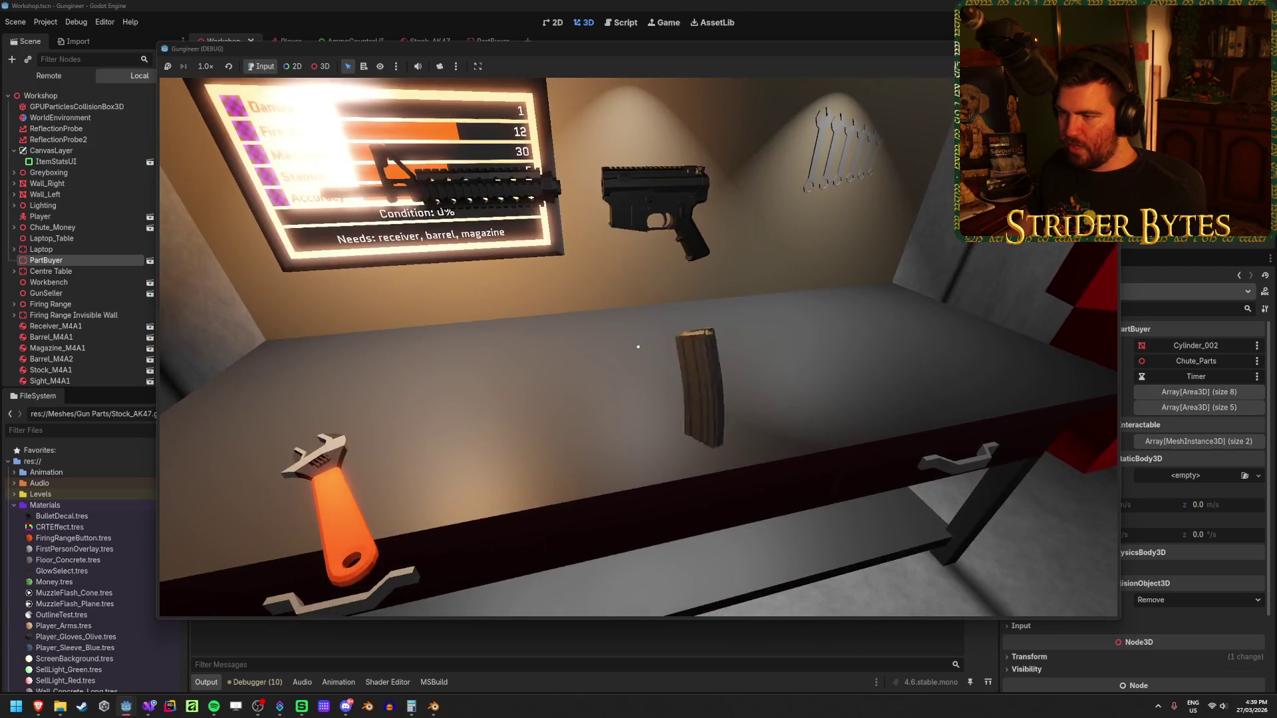
{"action": "mouse_move", "coordinate": [637, 347]}
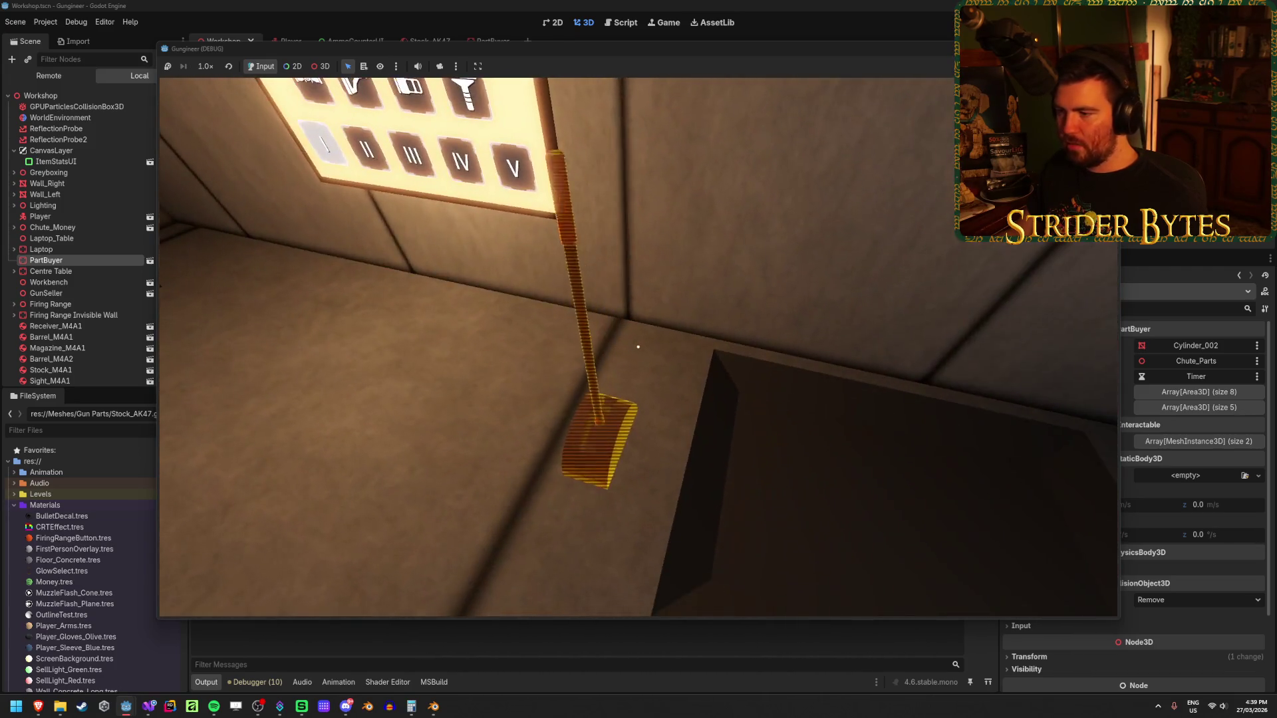
{"action": "left_click", "coordinate": [638, 346]}
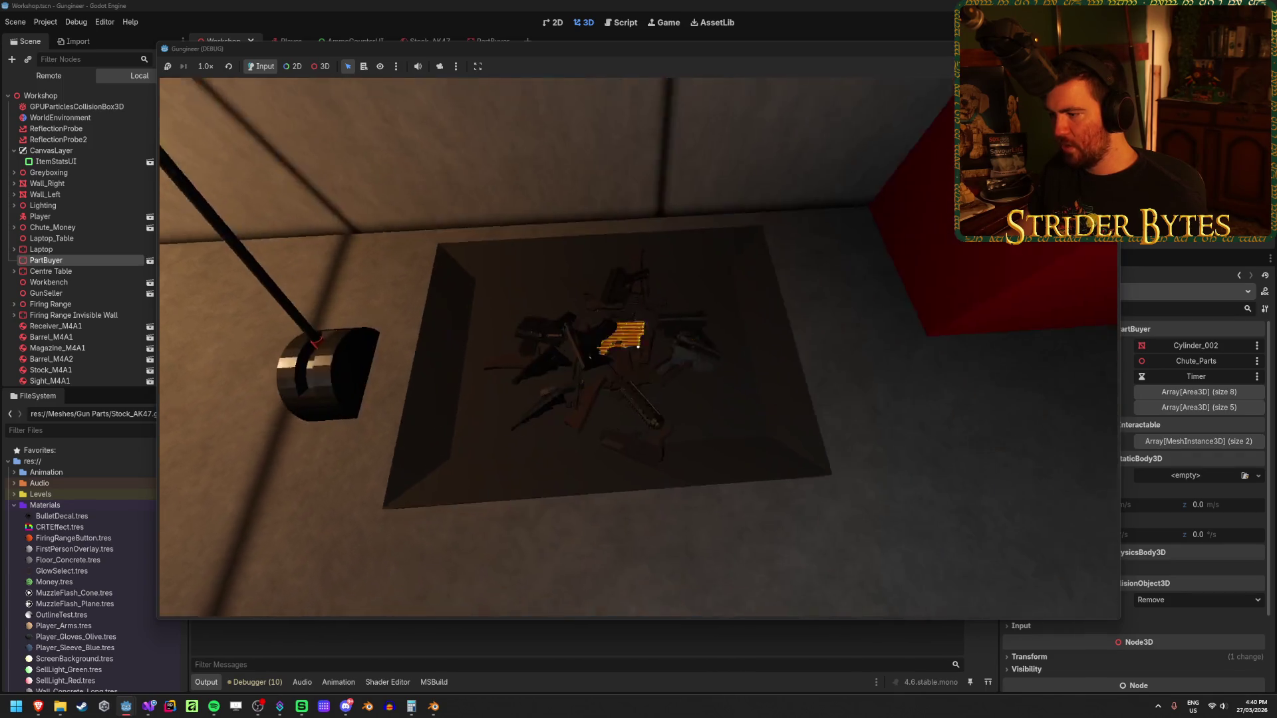
{"action": "left_click", "coordinate": [638, 347]}
{"action": "key", "text": "w"}
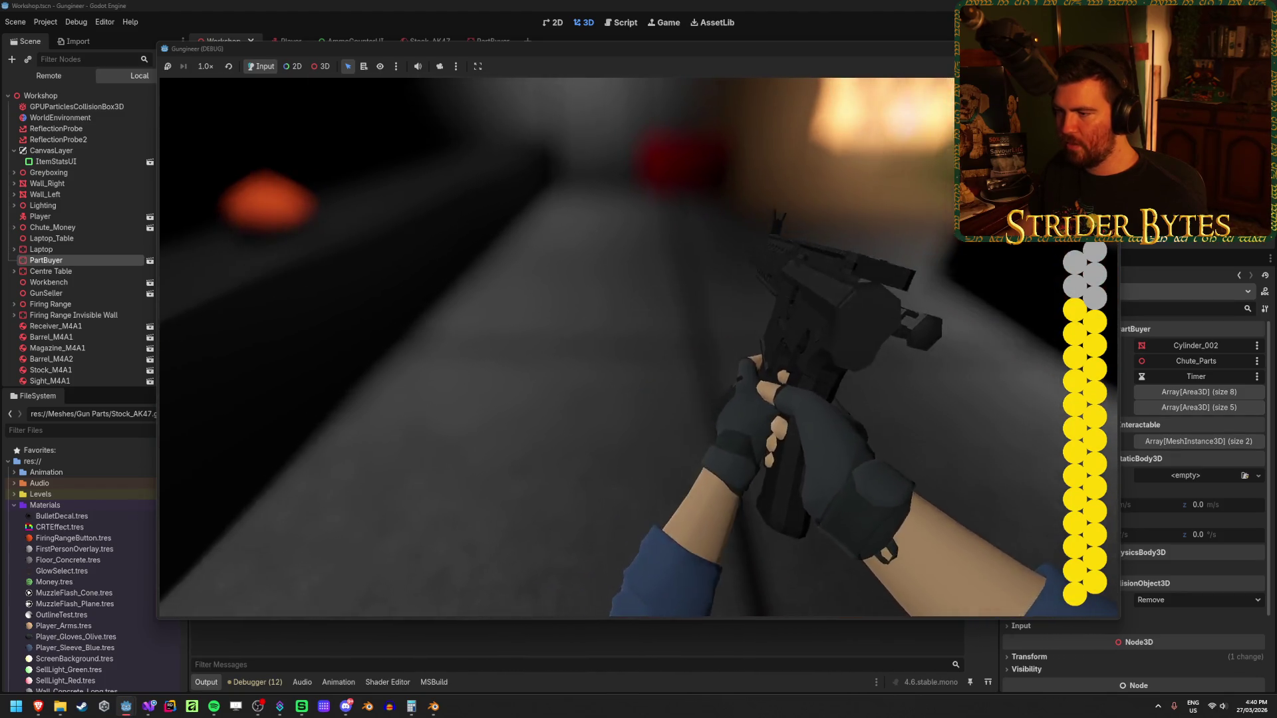
- Drop and re-pick the rifle at the workbench, check the parts tray, then set it on the table
{"action": "key", "text": "e"}
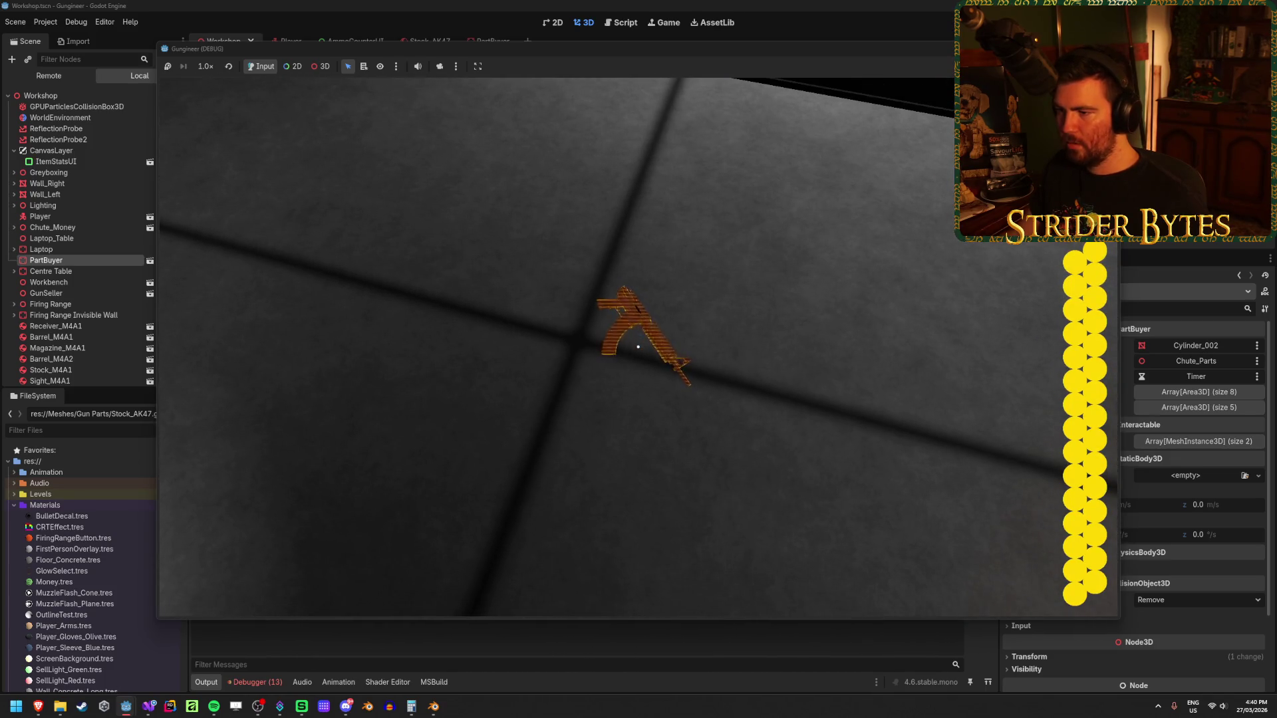
{"action": "key", "text": "e"}
{"action": "key", "text": "e"}
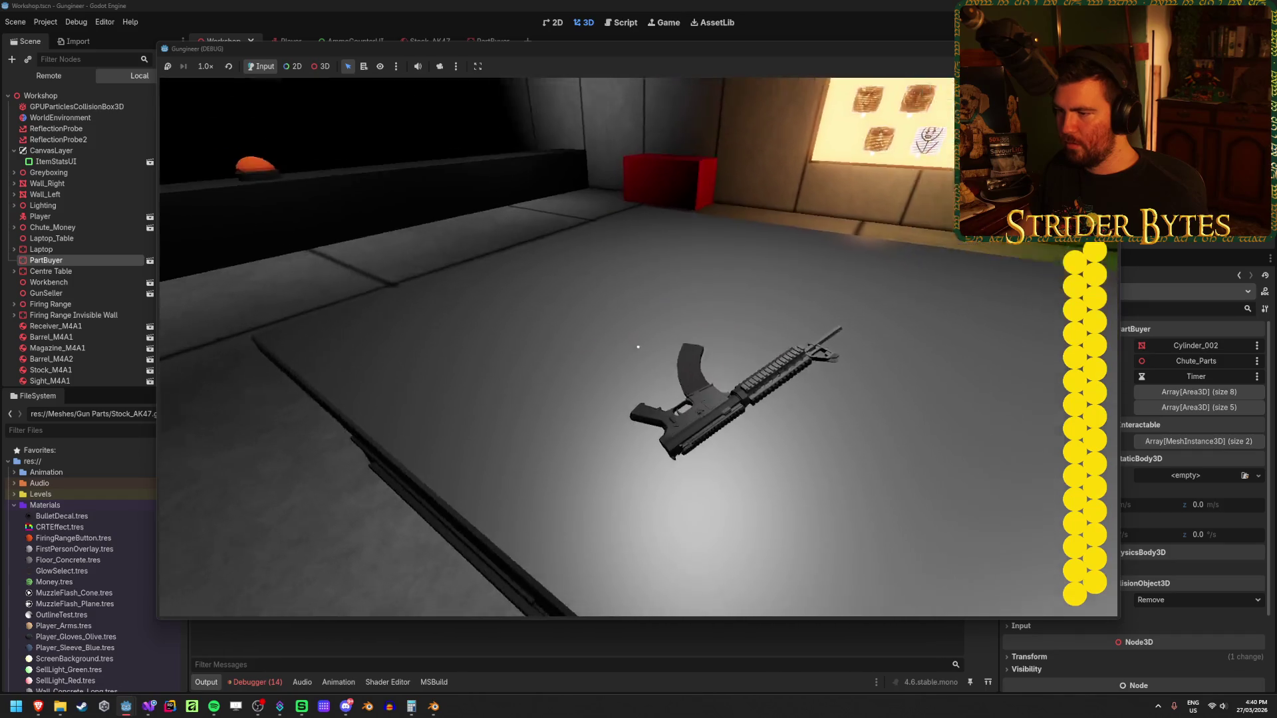
{"action": "key", "text": "w"}
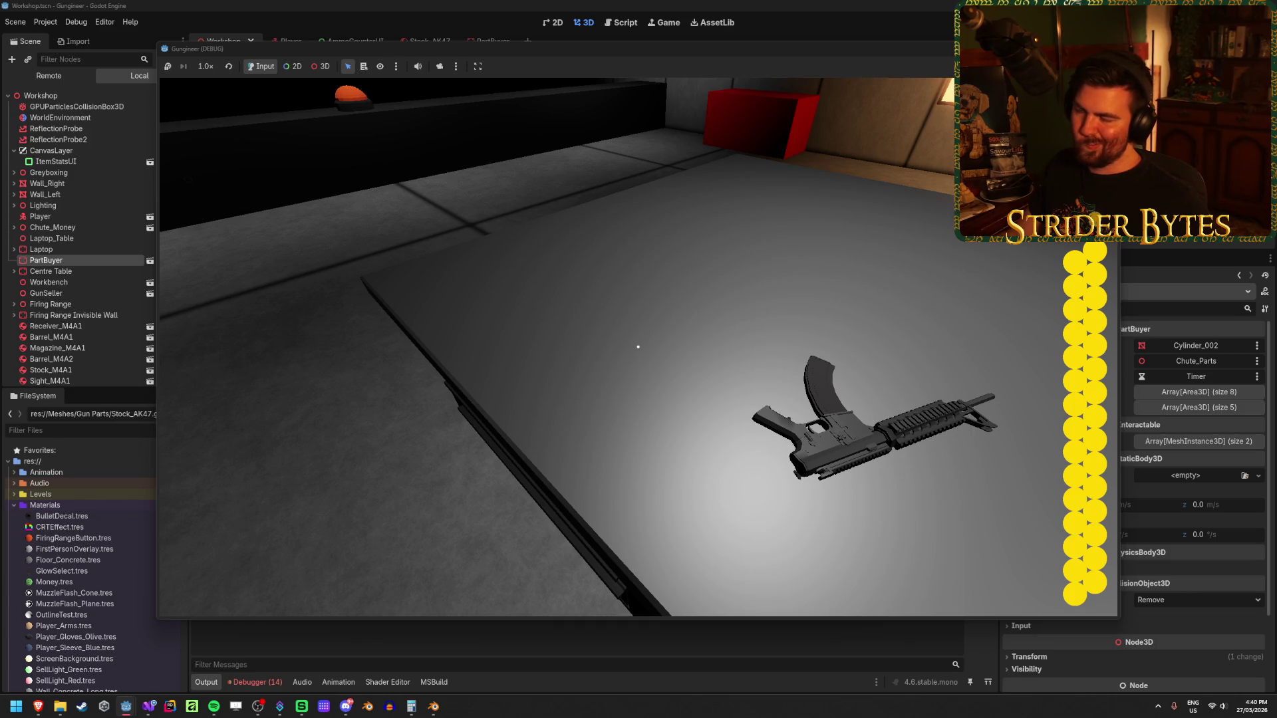
{"action": "key", "text": "e"}
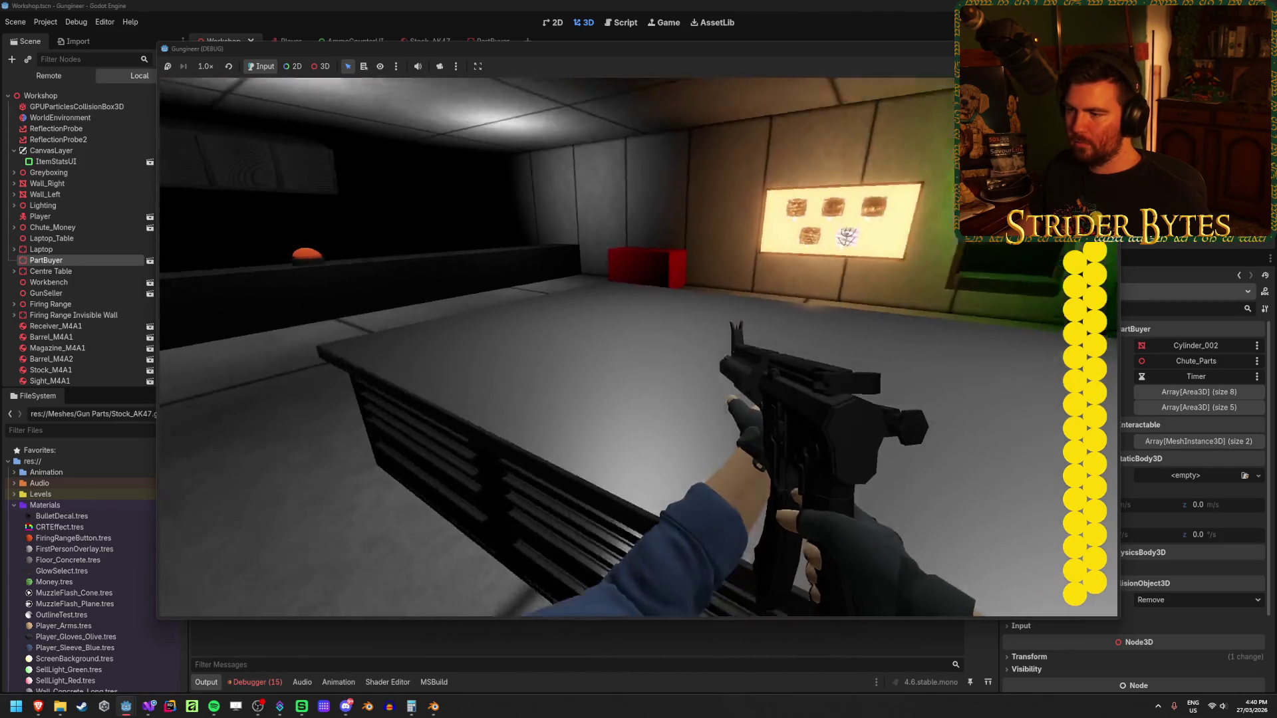
{"action": "key", "text": "q"}
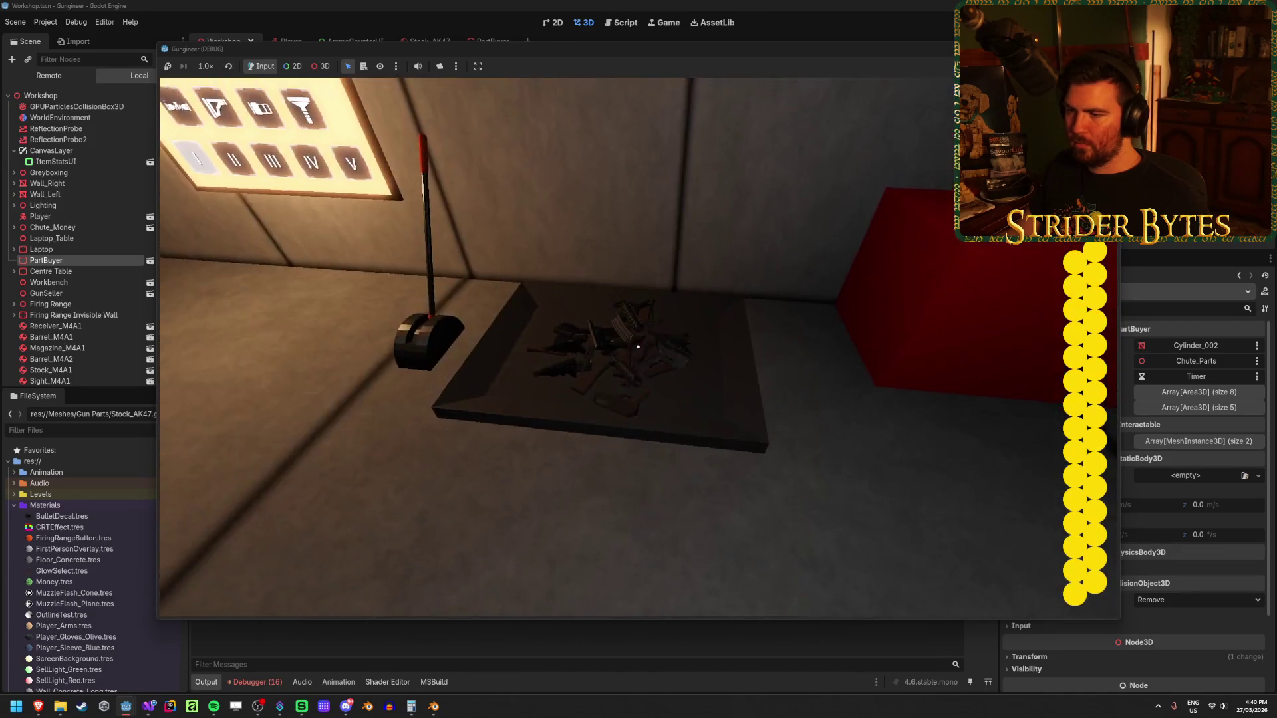
{"action": "key", "text": "w"}
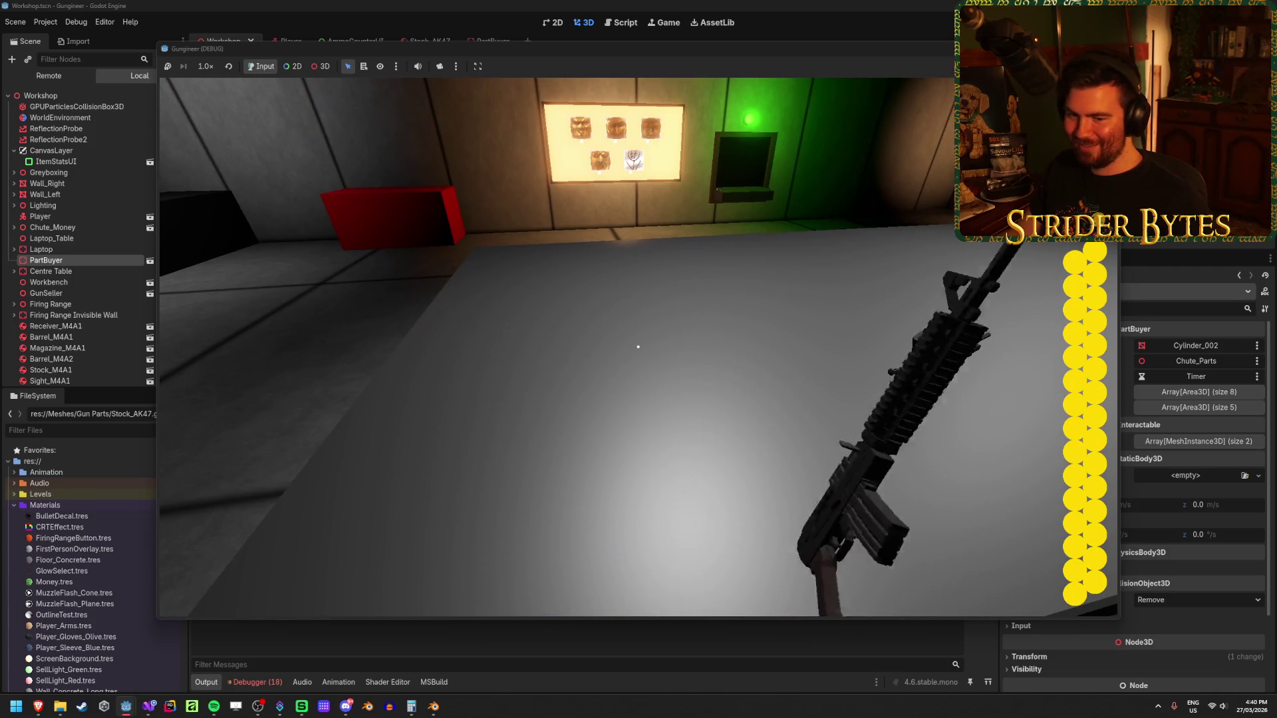
{"action": "left_click", "coordinate": [638, 346]}
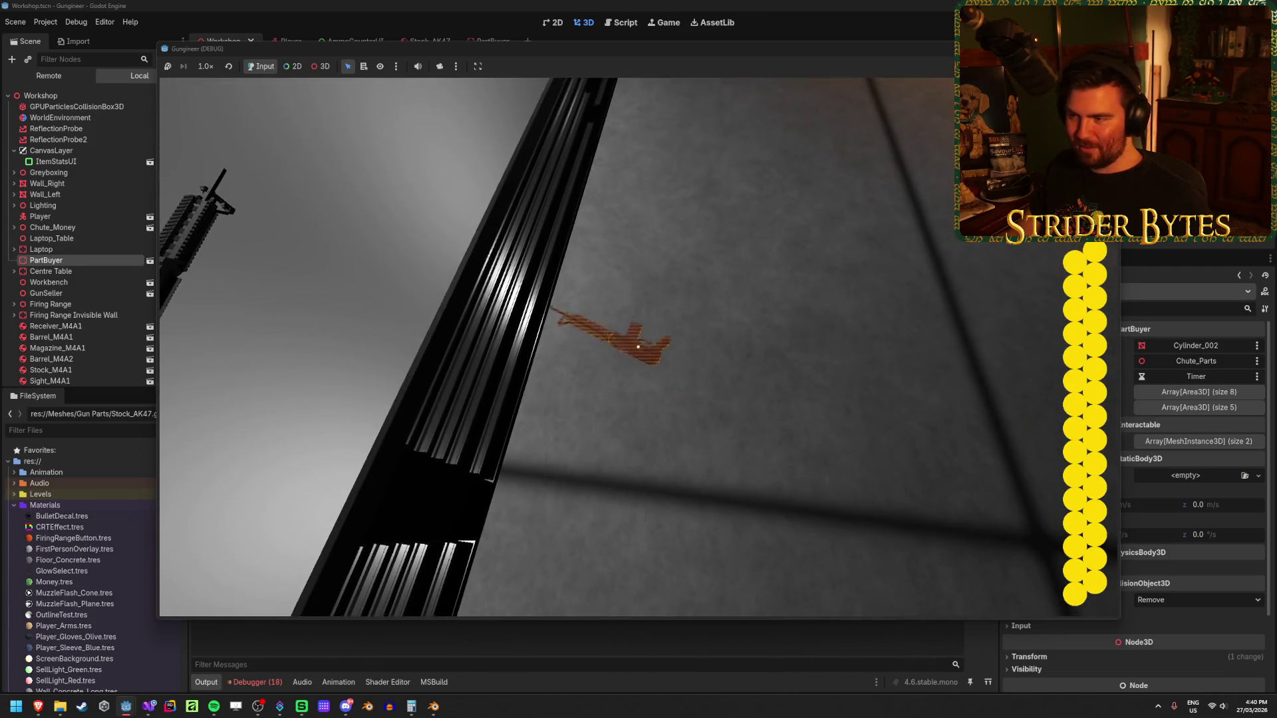
- Repeatedly pick up the rifle and set it back down
{"action": "left_click", "coordinate": [637, 347]}
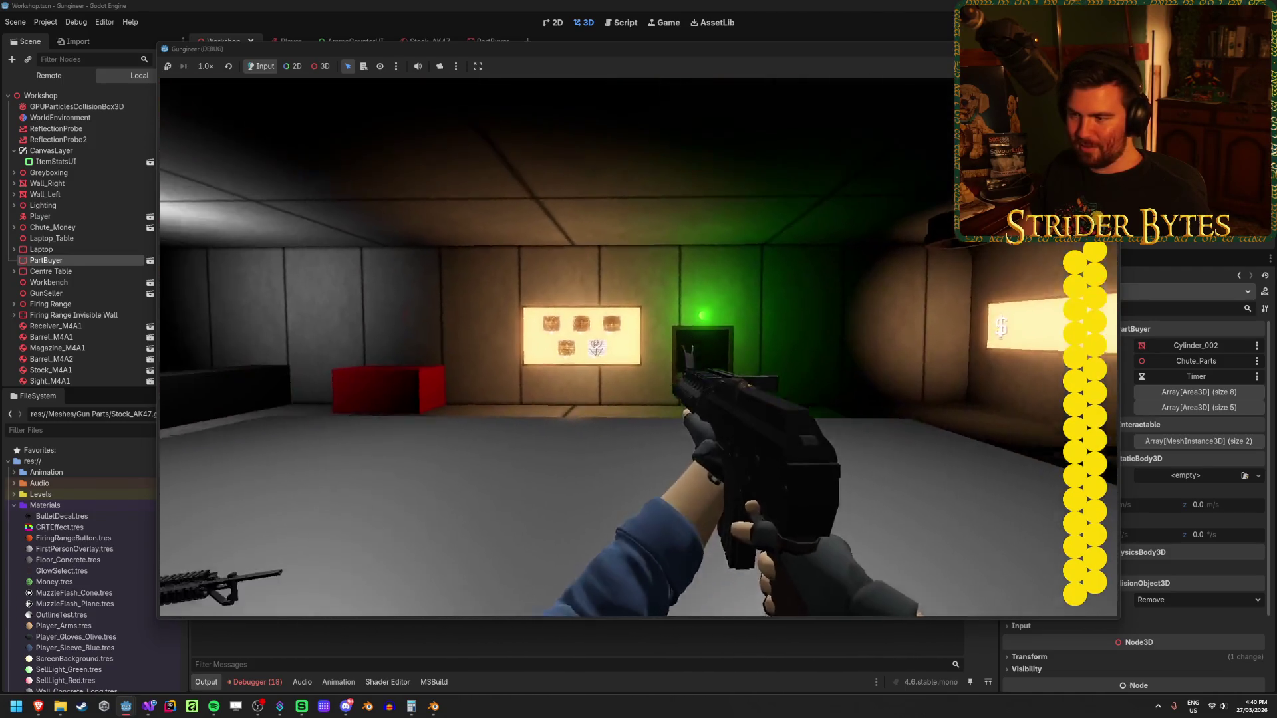
{"action": "left_click", "coordinate": [637, 346]}
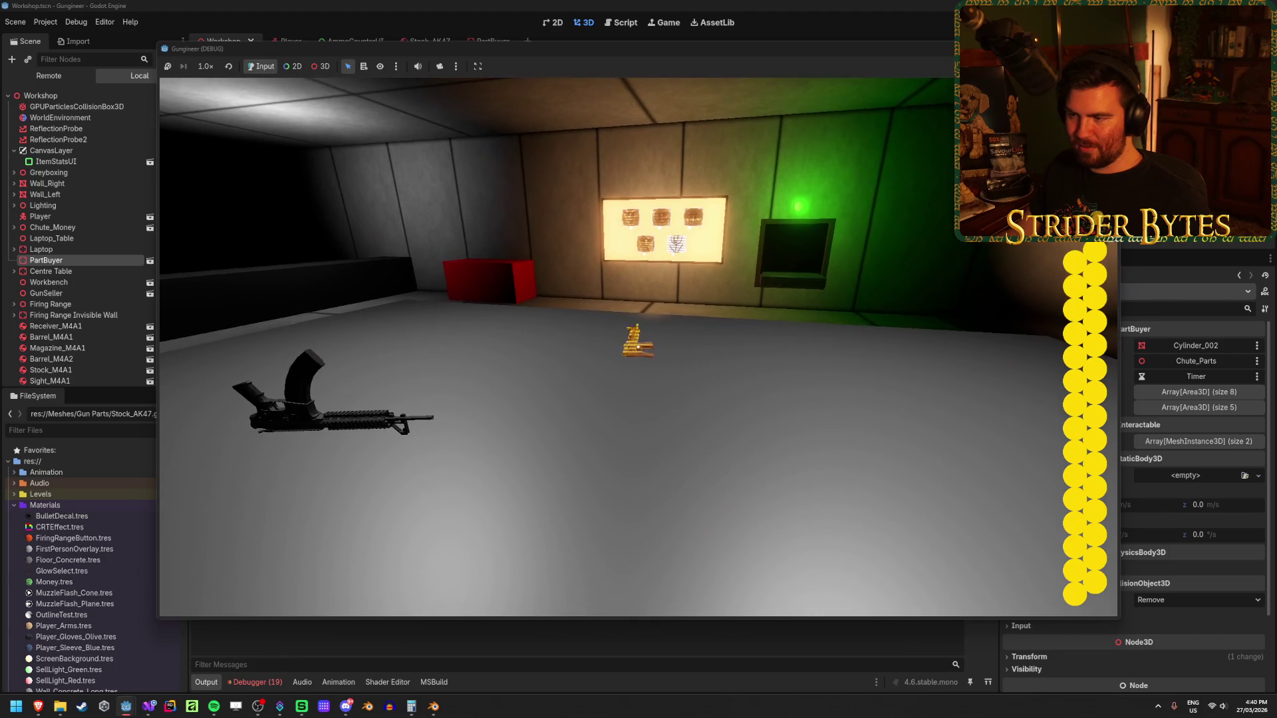
{"action": "left_click", "coordinate": [638, 347]}
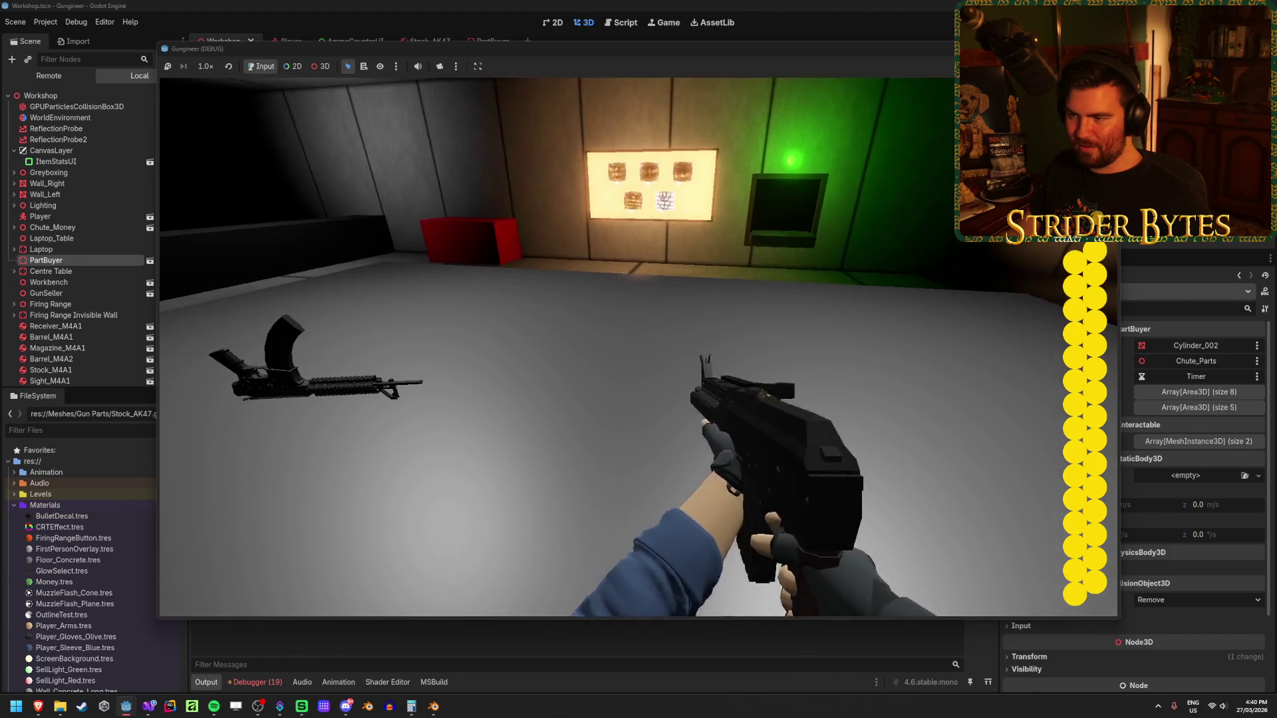
{"action": "left_click", "coordinate": [638, 346]}
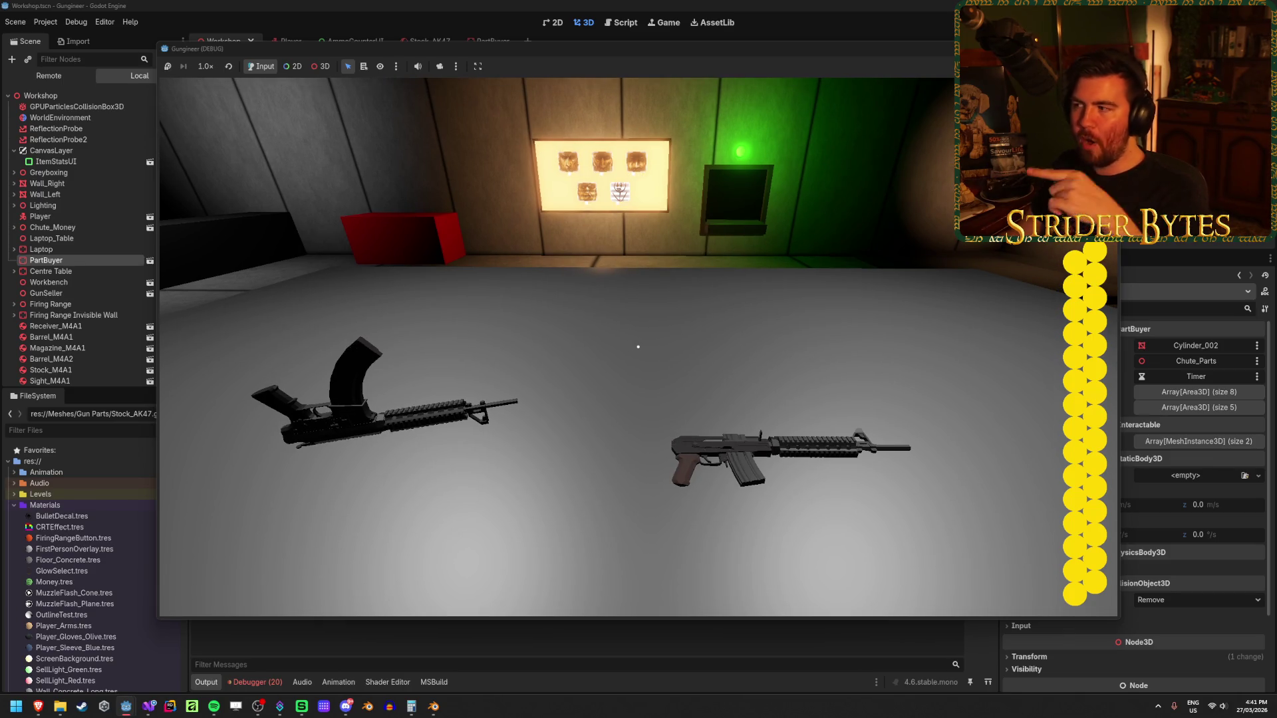
- Pick up the centre rifle, carry it to the wall, and drop it there
{"action": "key", "text": "w"}
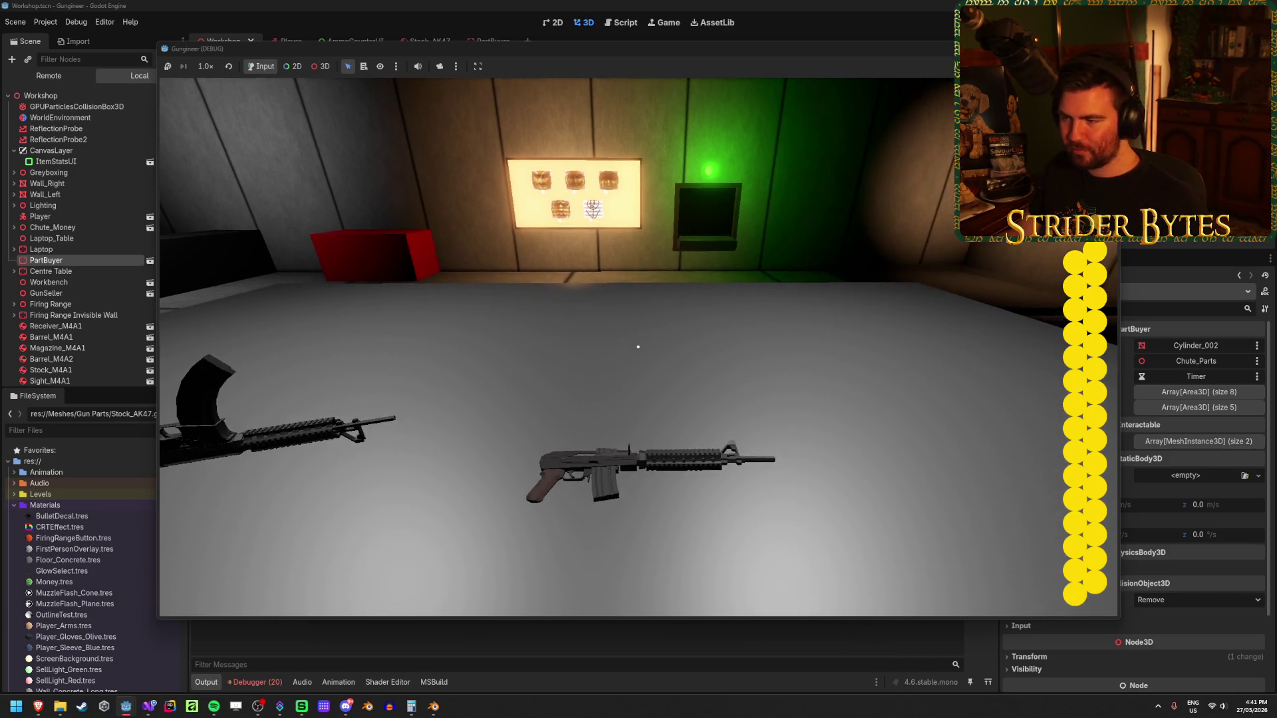
{"action": "key", "text": "s"}
{"action": "key", "text": "d"}
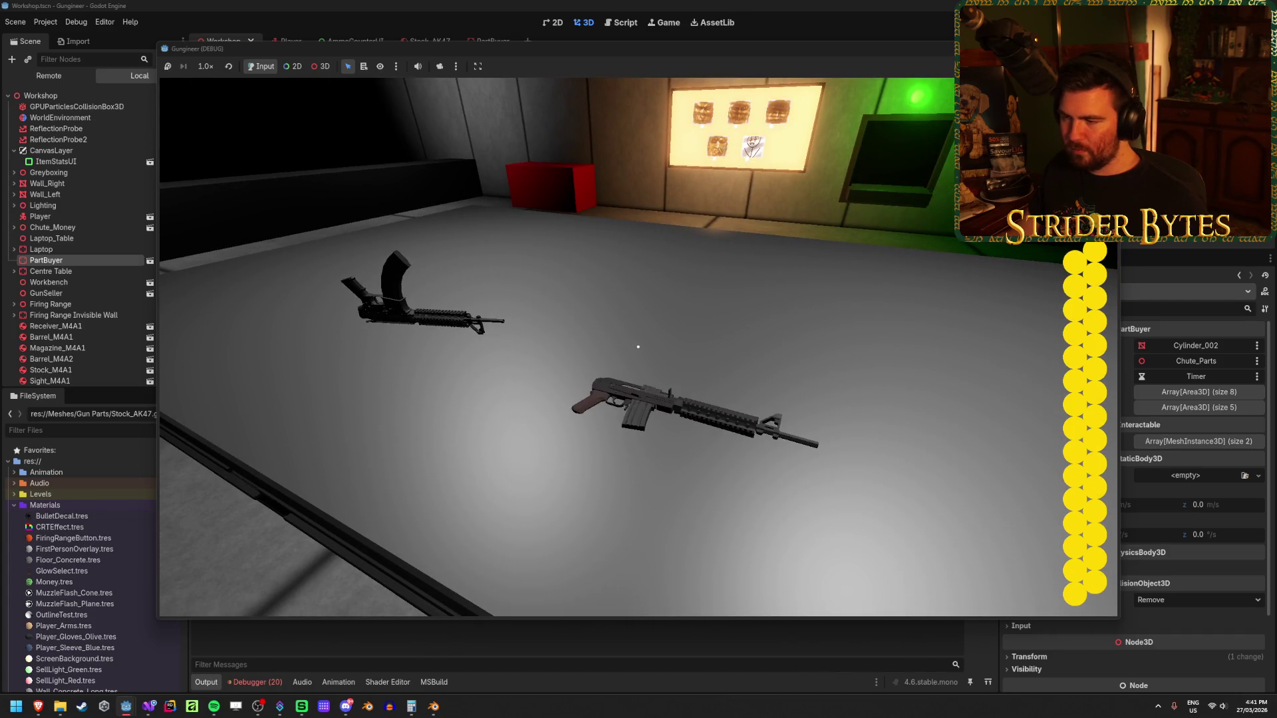
{"action": "key", "text": "e"}
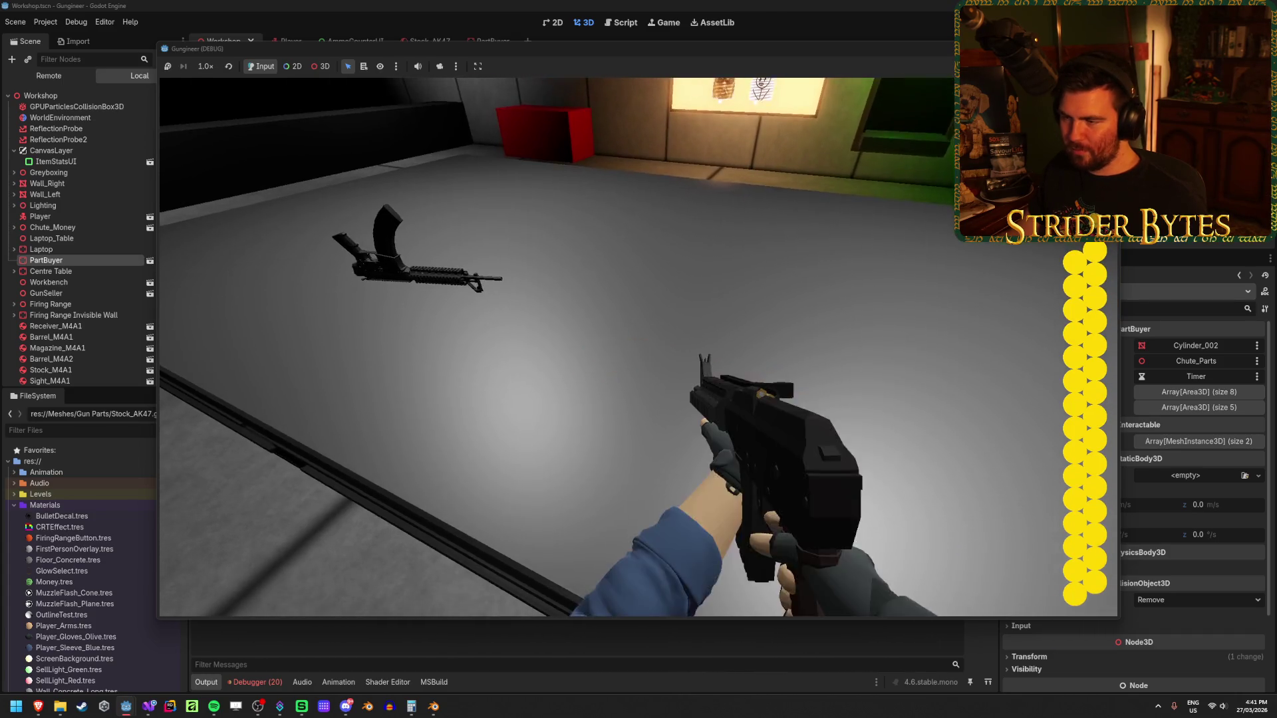
{"action": "key", "text": "w"}
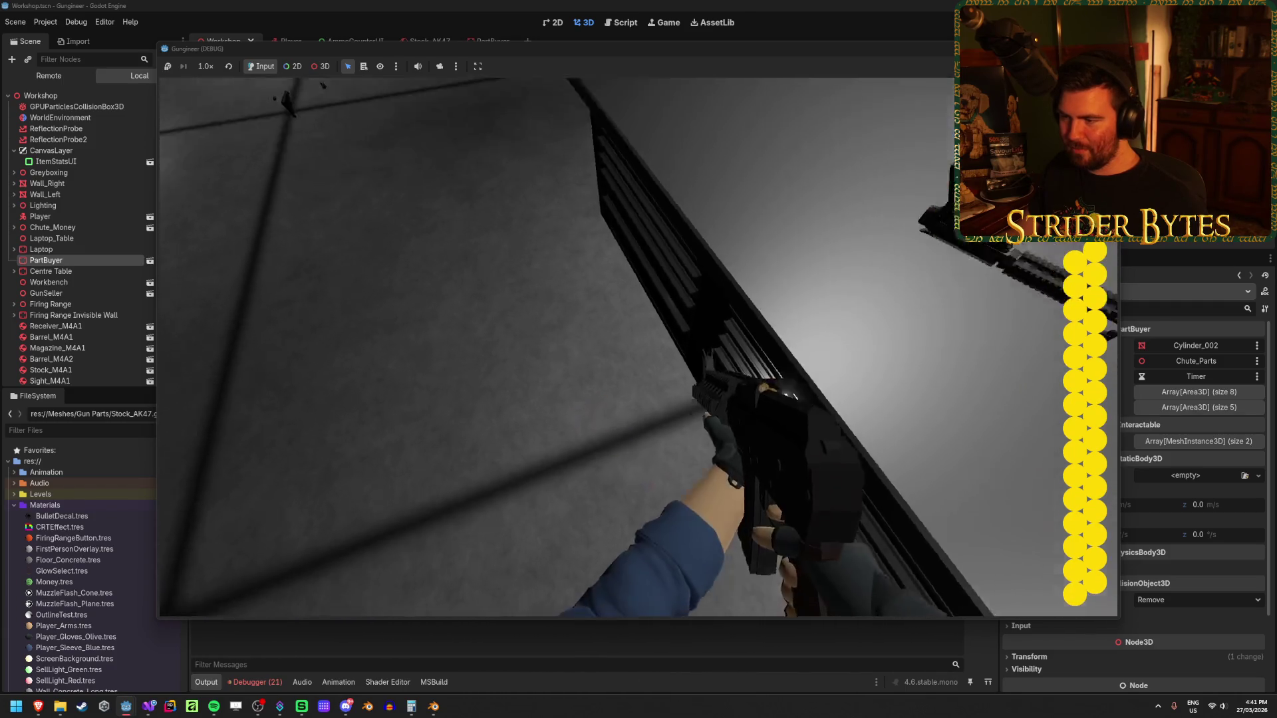
{"action": "key", "text": "q"}
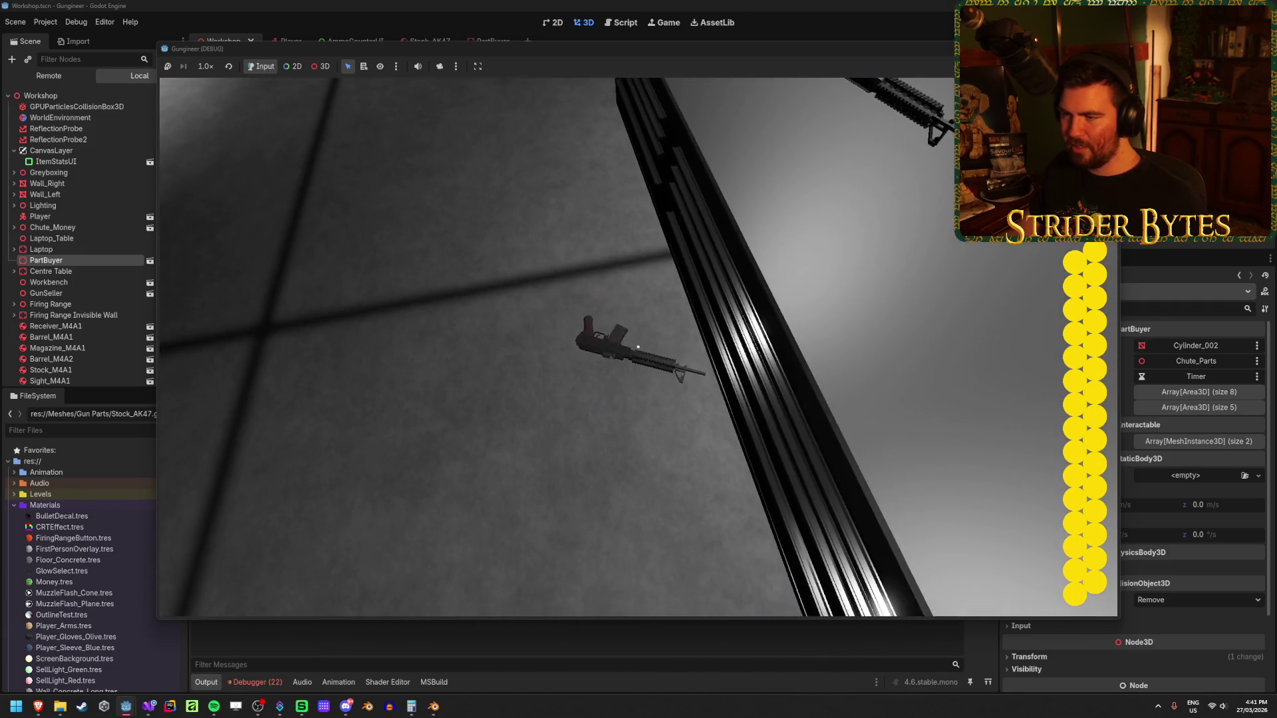
{"action": "key", "text": "e"}
{"action": "key", "text": "q"}
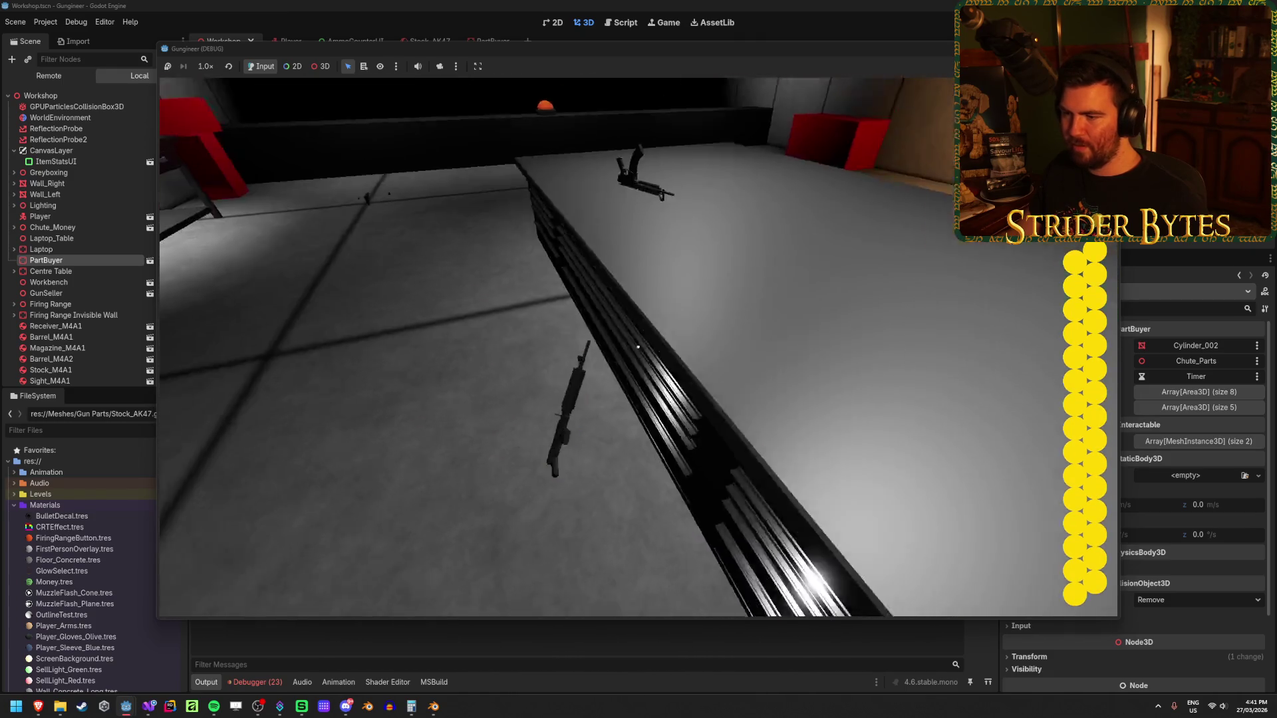
- Pick the rifle off the floor, drop it onto the table, and walk around it
{"action": "key", "text": "e"}
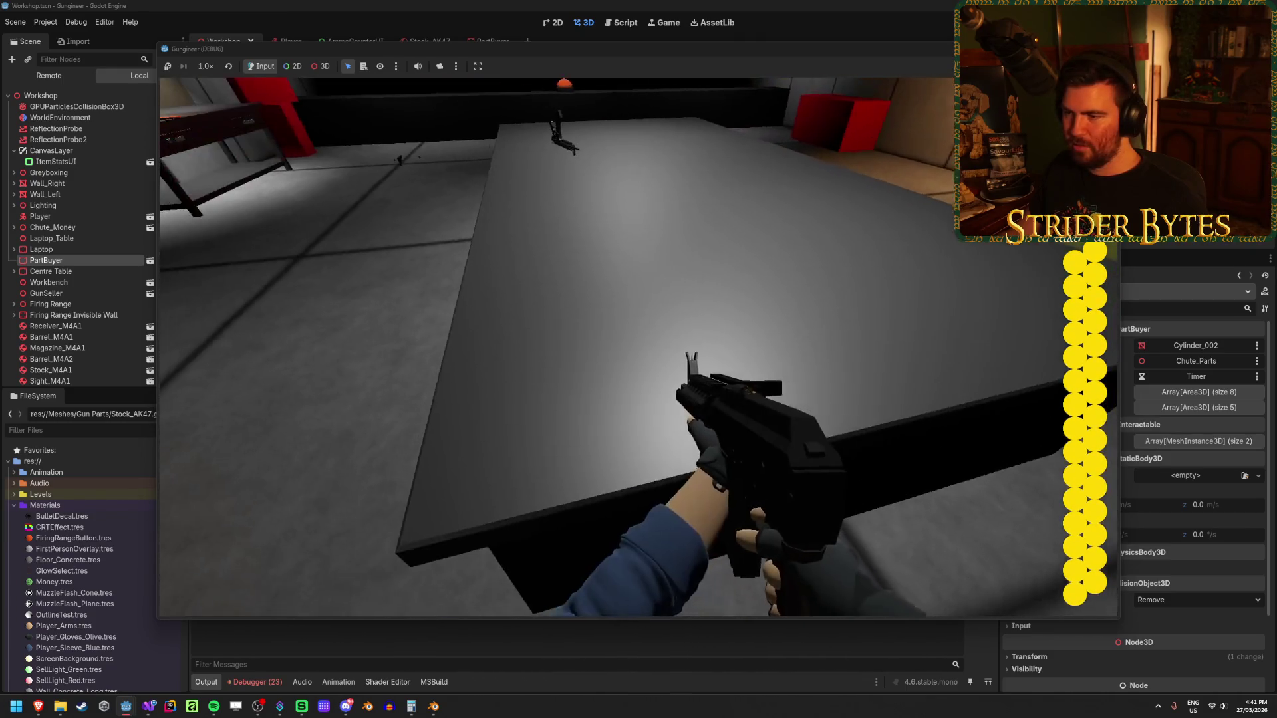
{"action": "key", "text": "q"}
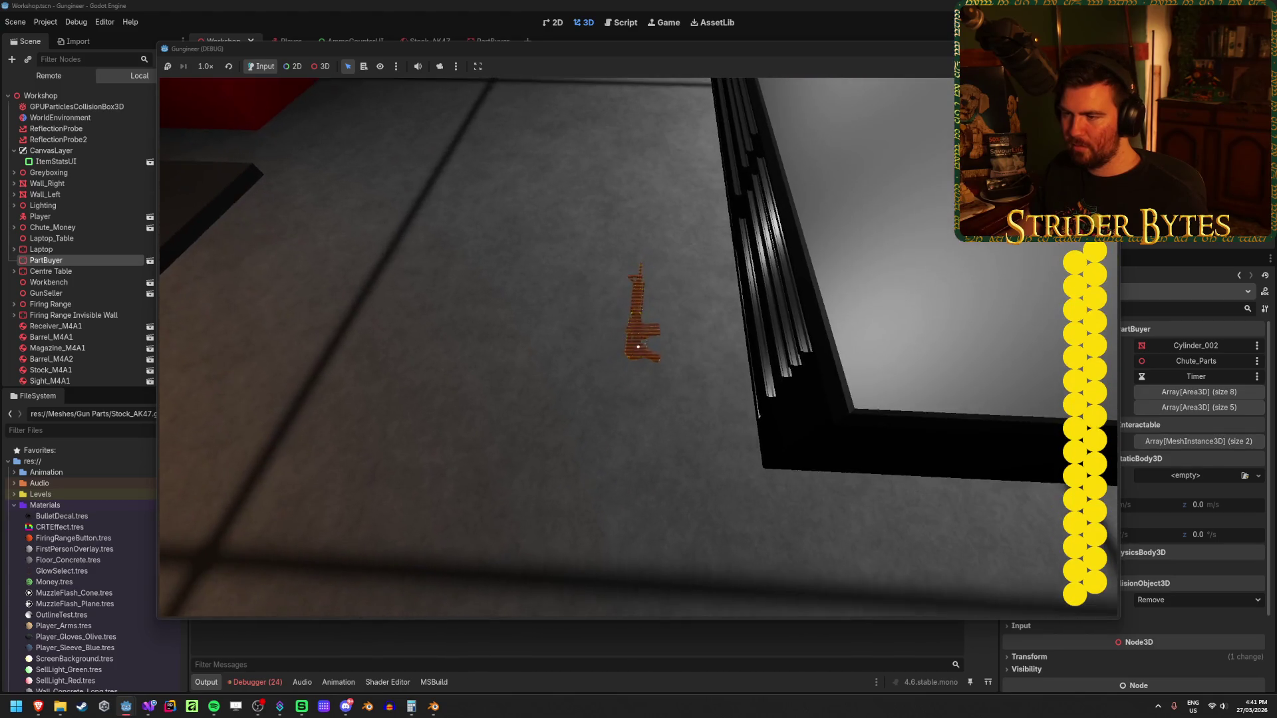
{"action": "key", "text": "e"}
{"action": "key", "text": "q"}
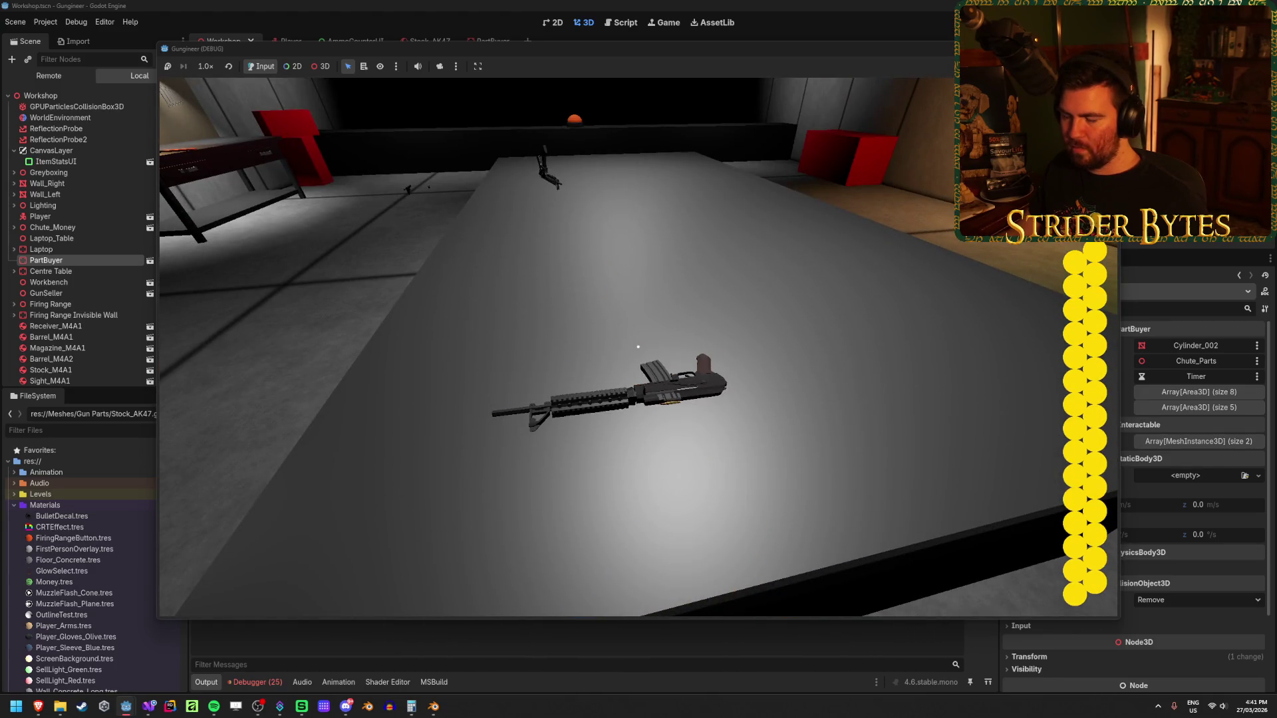
{"action": "key", "text": "e"}
{"action": "key", "text": "q"}
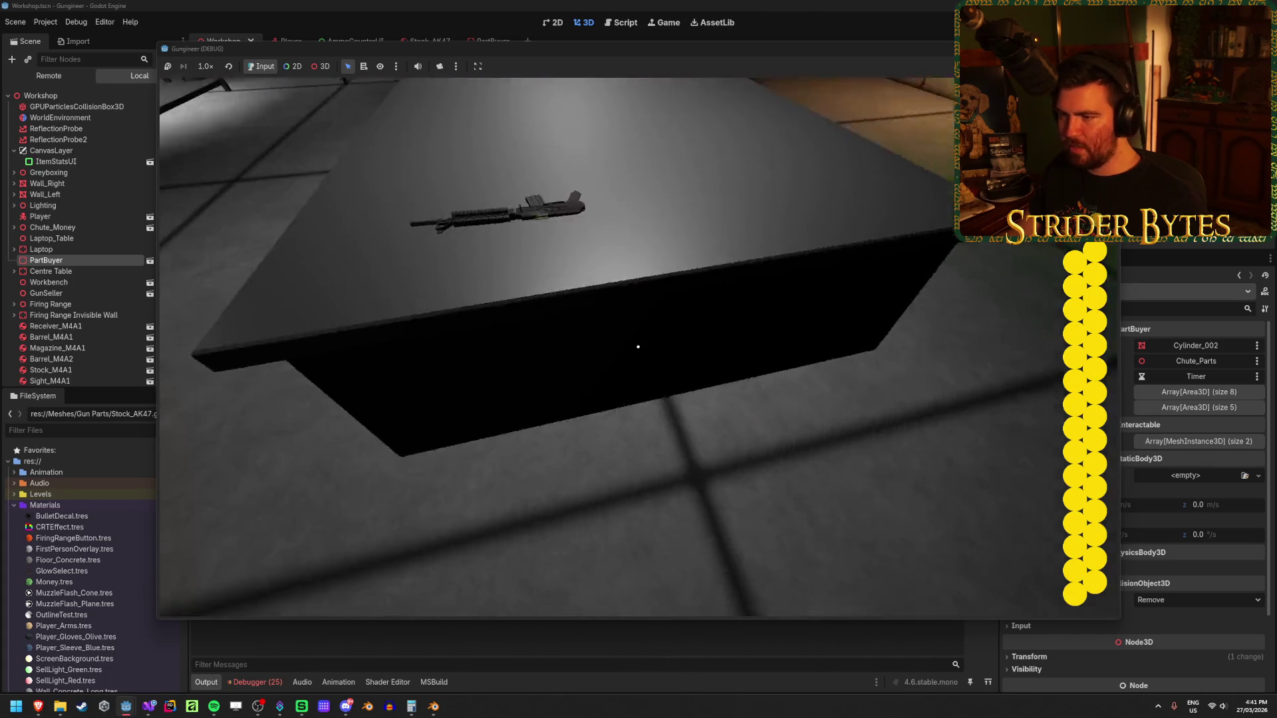
{"action": "key", "text": "w"}
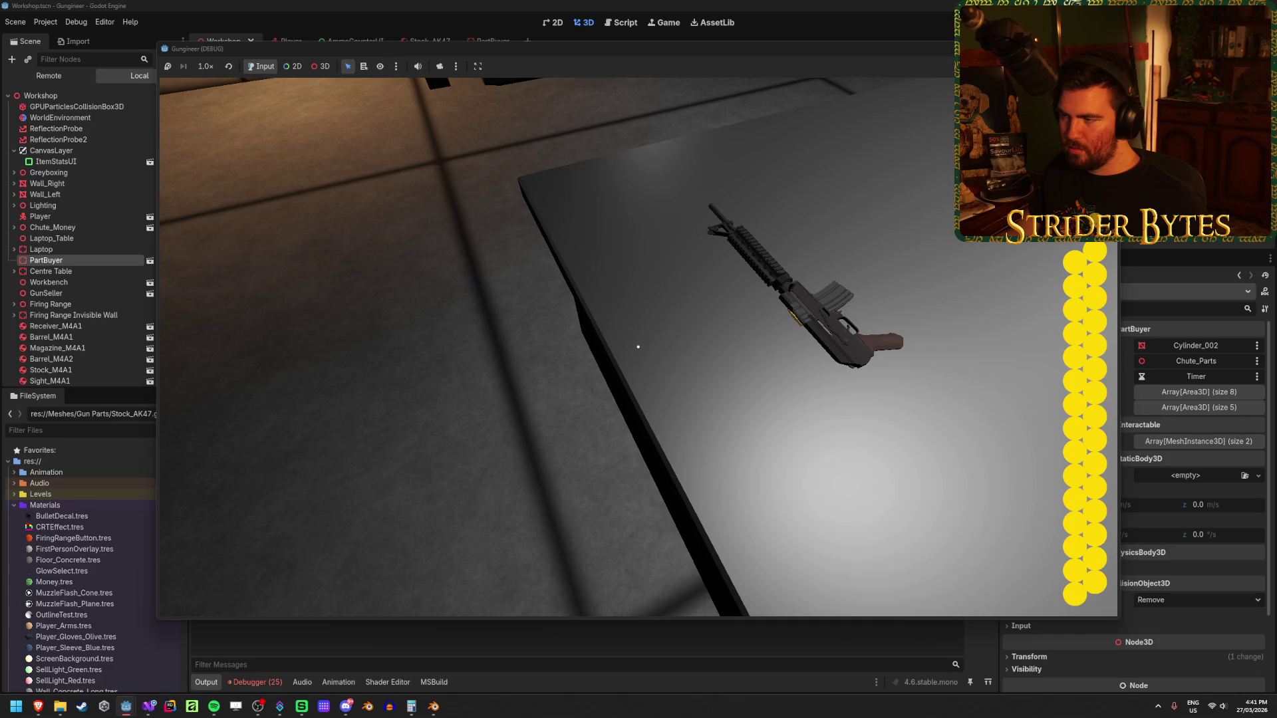
- Mount the held gun on the workbench display, read its stats, then stop the game with F8
{"action": "key", "text": "e"}
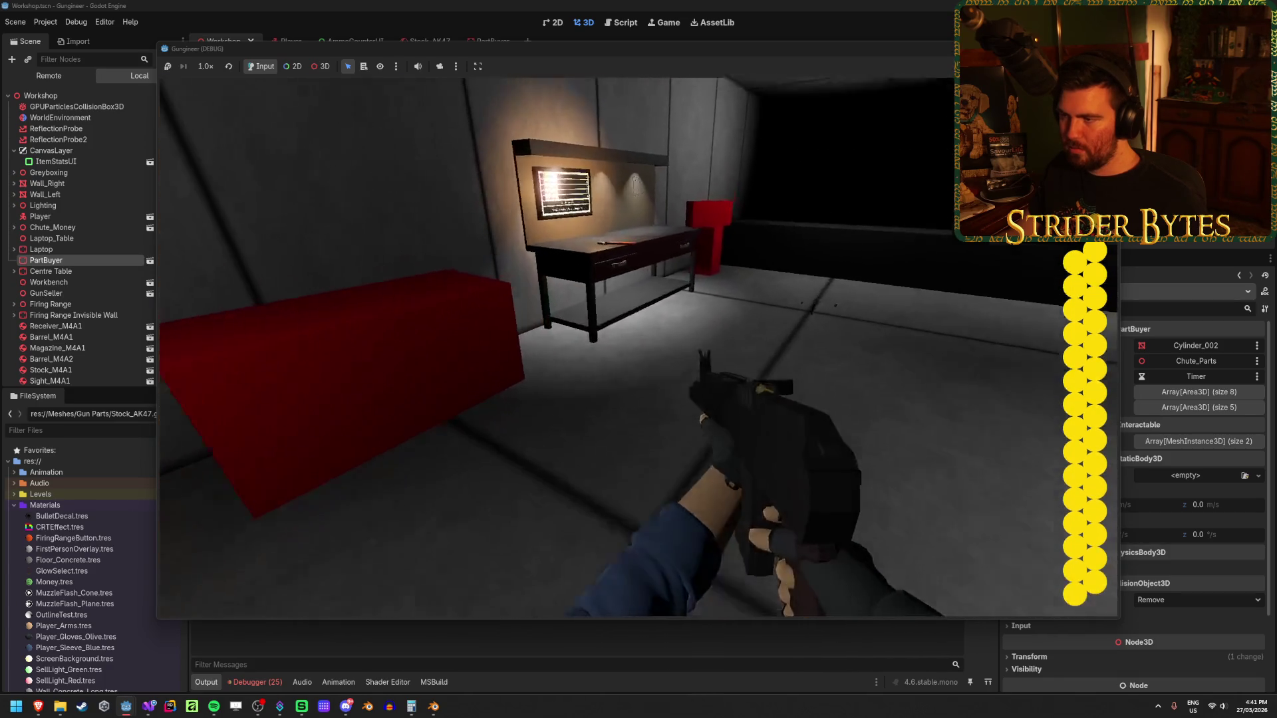
{"action": "key", "text": "e"}
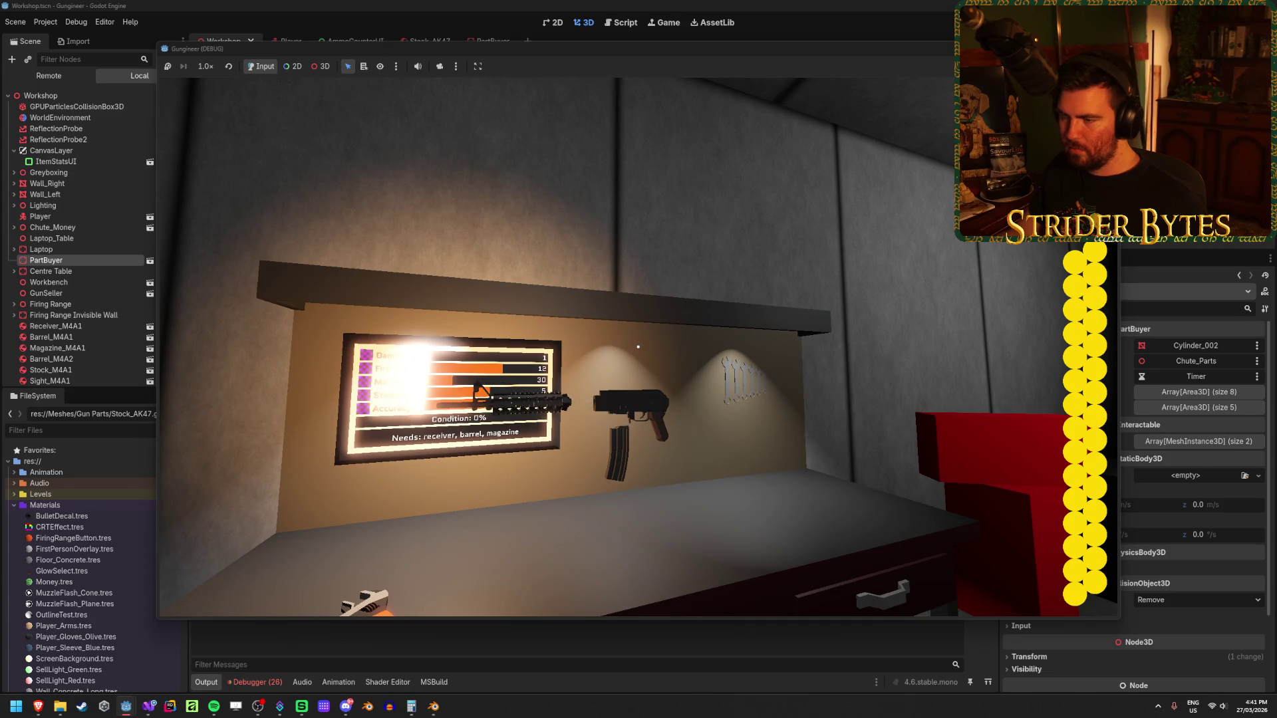
{"action": "key", "text": "w"}
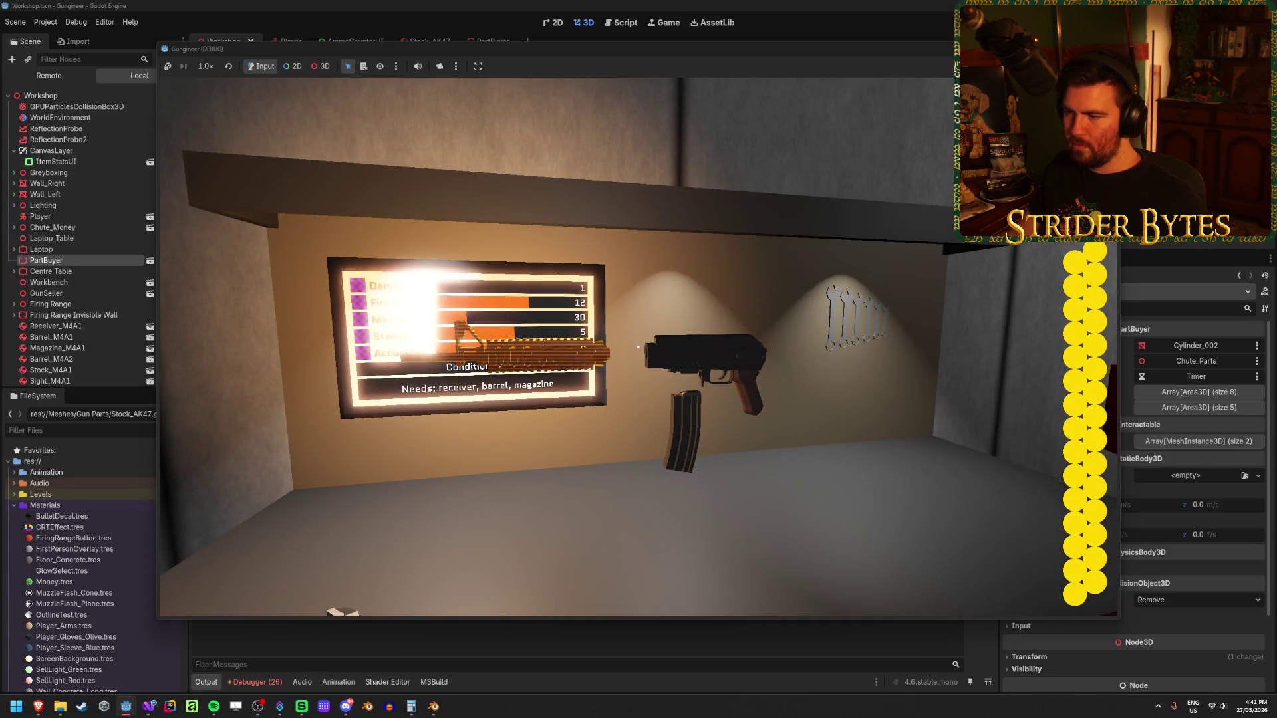
{"action": "key", "text": "s"}
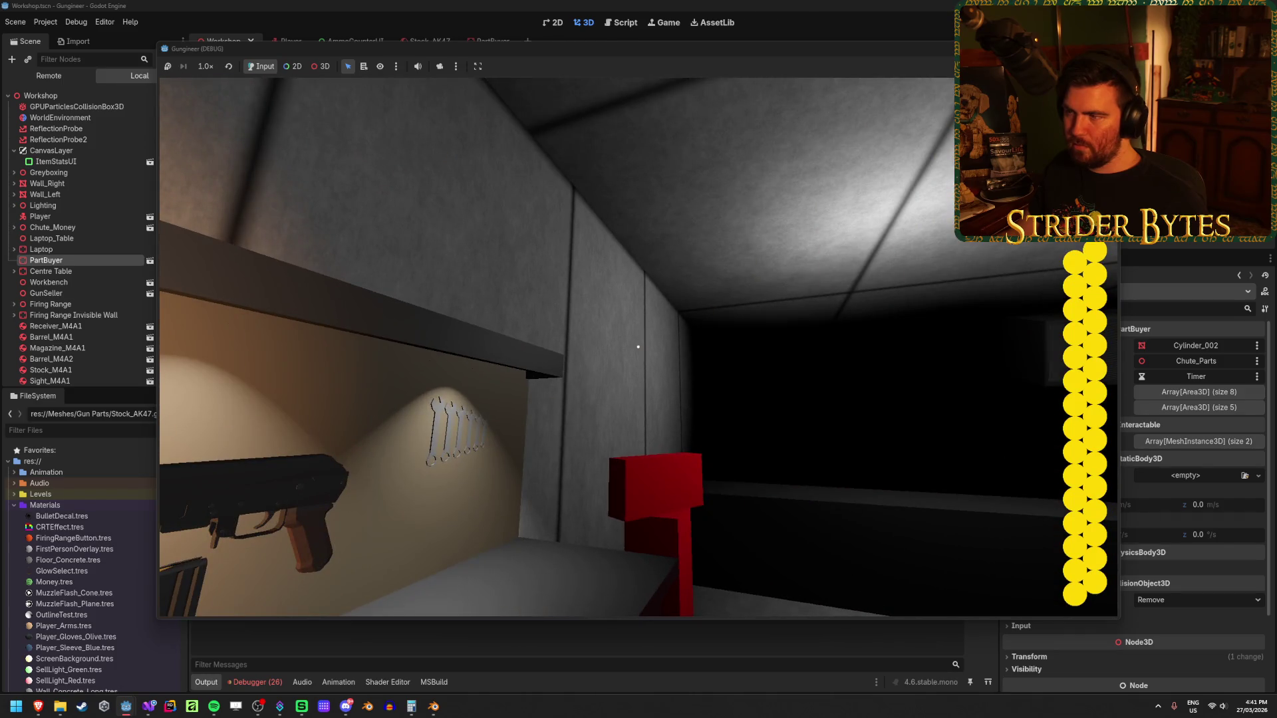
{"action": "key", "text": "F8"}
- In the M4A1 file, snap the 3D cursor to the MagazineAttach point
{"action": "mouse_move", "coordinate": [439, 710]}
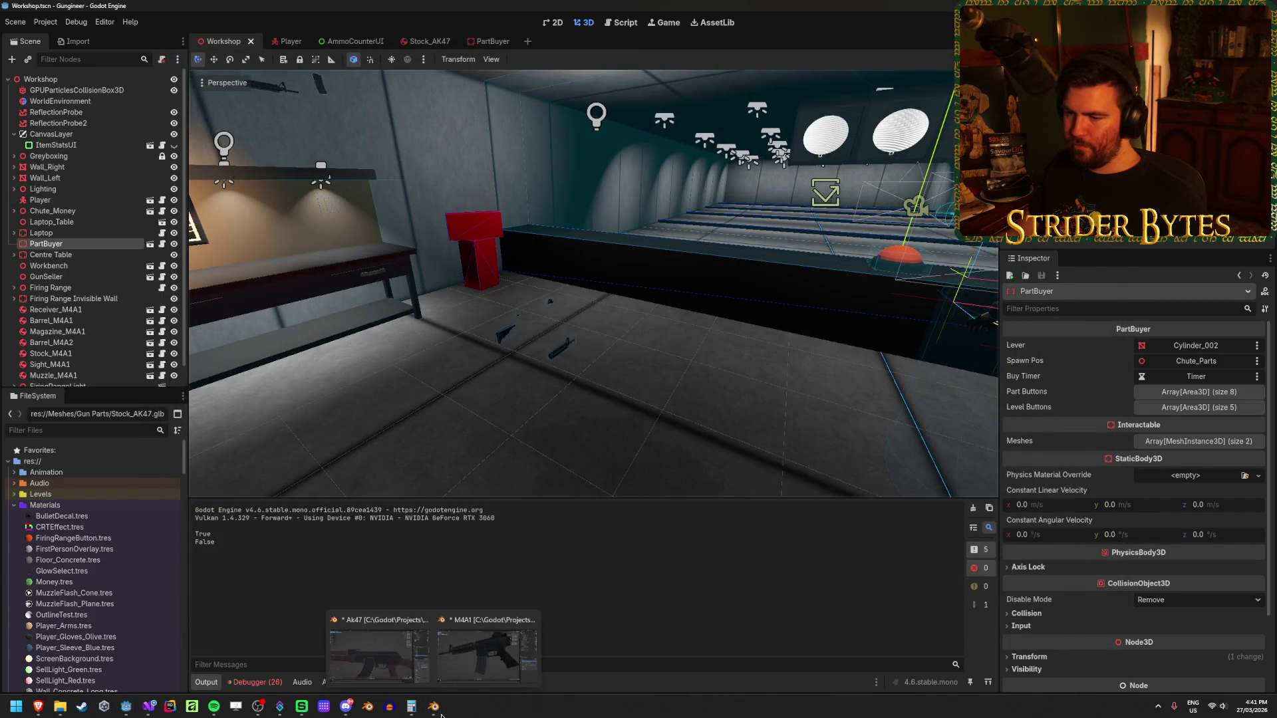
{"action": "left_click", "coordinate": [379, 648]}
{"action": "left_click", "coordinate": [590, 452]}
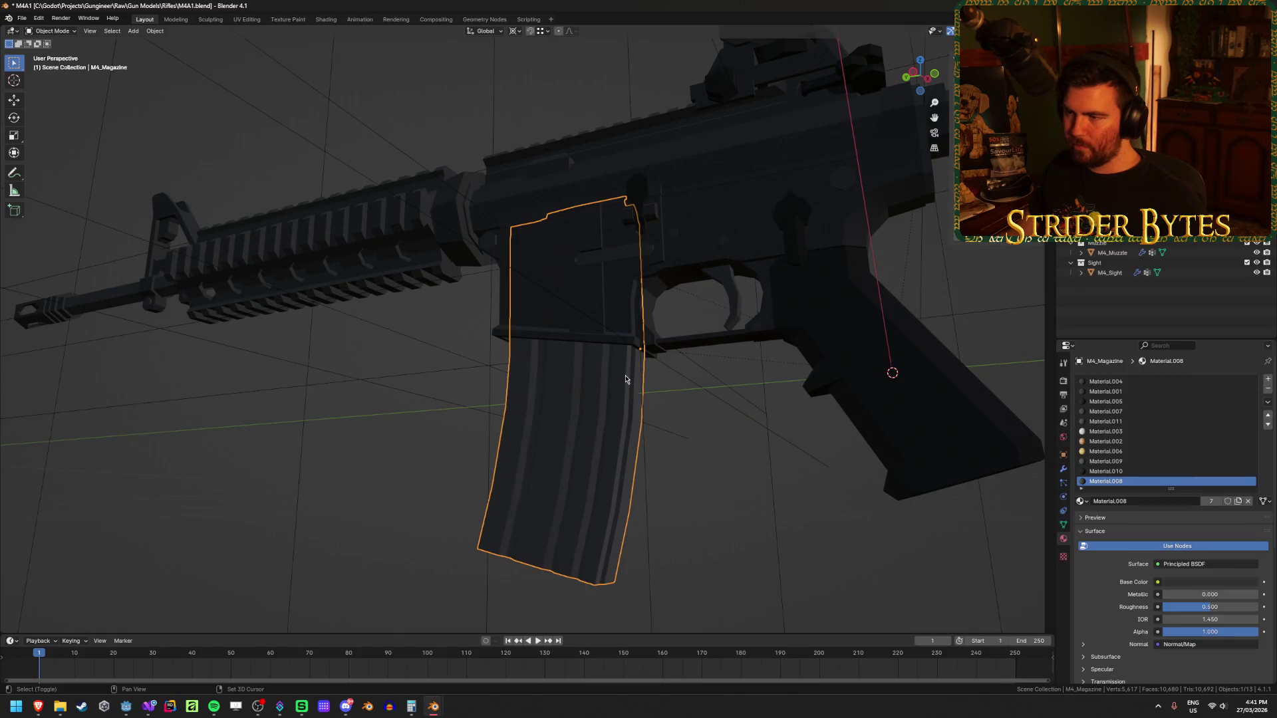
{"action": "key", "text": "shift+z"}
{"action": "key", "text": "shift+z"}
{"action": "mouse_move", "coordinate": [624, 426]}
{"action": "left_mouse_down"}
{"action": "mouse_move", "coordinate": [656, 452]}
{"action": "mouse_move", "coordinate": [656, 433]}
{"action": "mouse_move", "coordinate": [699, 421]}
{"action": "mouse_move", "coordinate": [645, 469]}
{"action": "mouse_move", "coordinate": [673, 470]}
{"action": "left_mouse_up"}
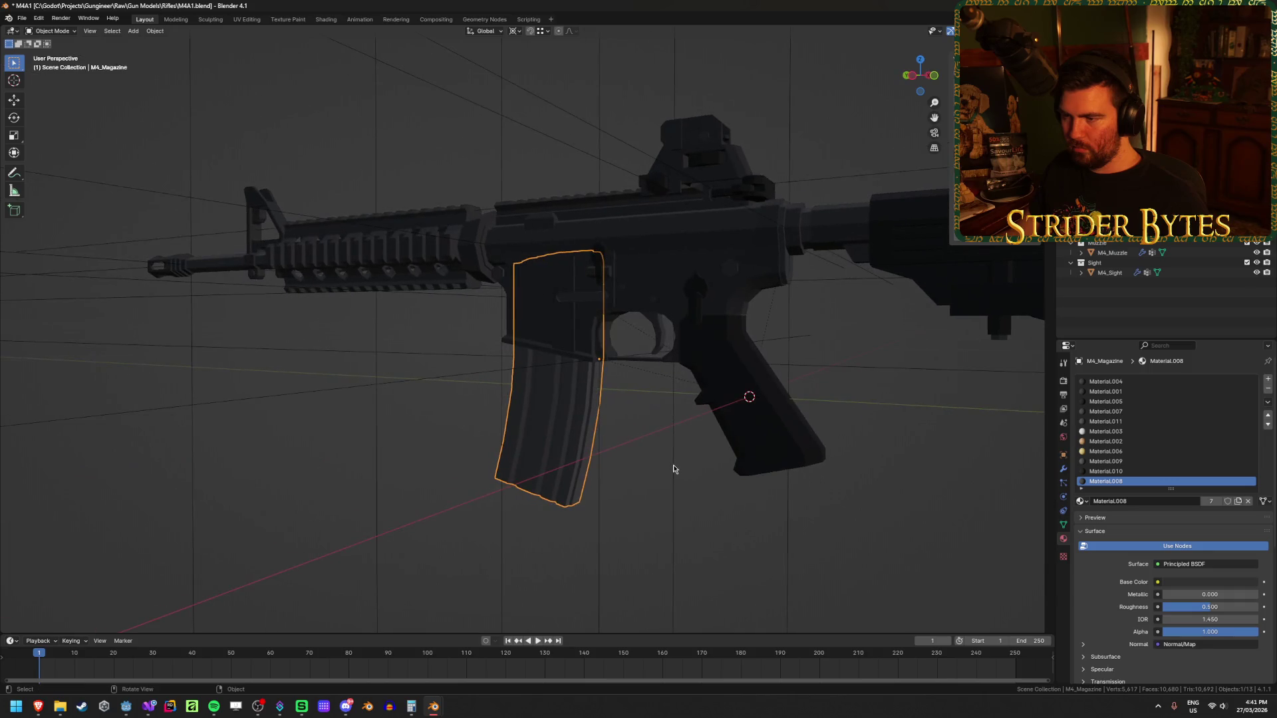
{"action": "left_click", "coordinate": [466, 374]}
{"action": "key", "text": "shift+s"}
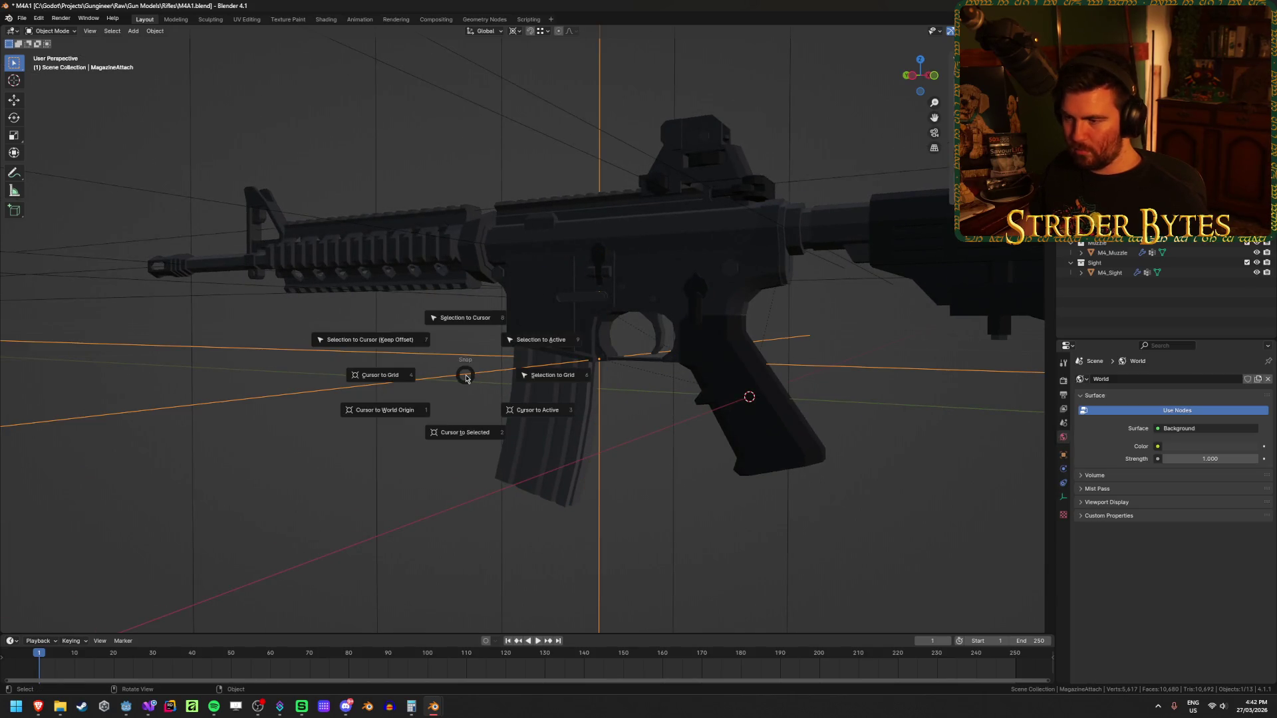
{"action": "left_click", "coordinate": [468, 433]}
- Lower the M4 magazine straight down along Z below the receiver
{"action": "left_click", "coordinate": [549, 414]}
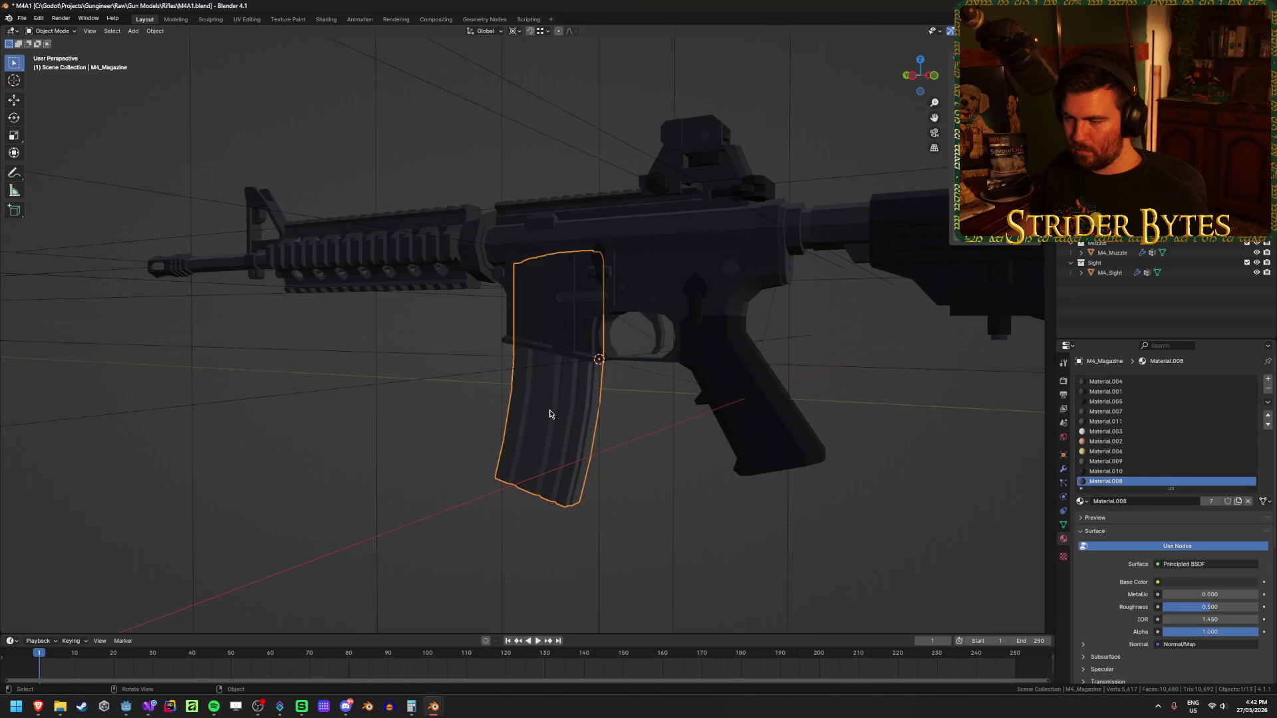
{"action": "key", "text": "g"}
{"action": "key", "text": "y"}
{"action": "key", "text": "z"}
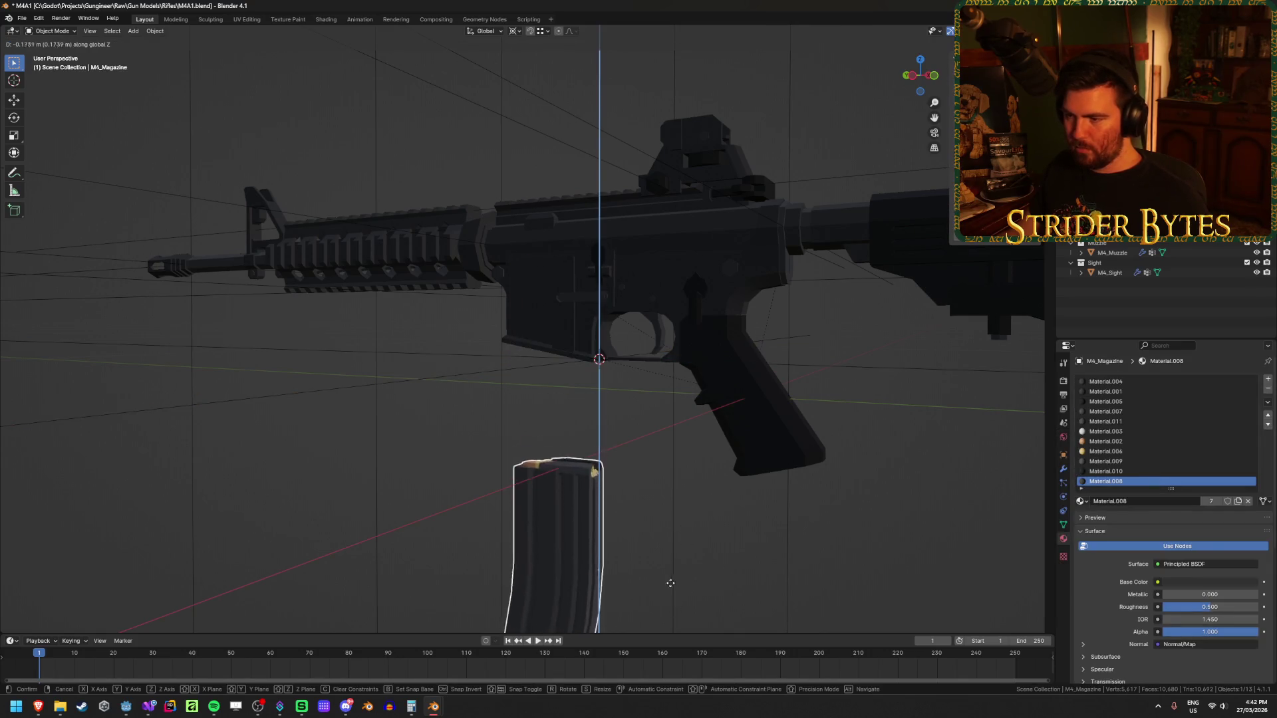
{"action": "left_click", "coordinate": [637, 557]}
{"action": "scroll", "coordinate": [616, 484], "scroll_direction": "up", "scroll_amount": 6}
- In Edit Mode, snap the 3D cursor to the magazine's top faces
{"action": "key", "text": "Tab"}
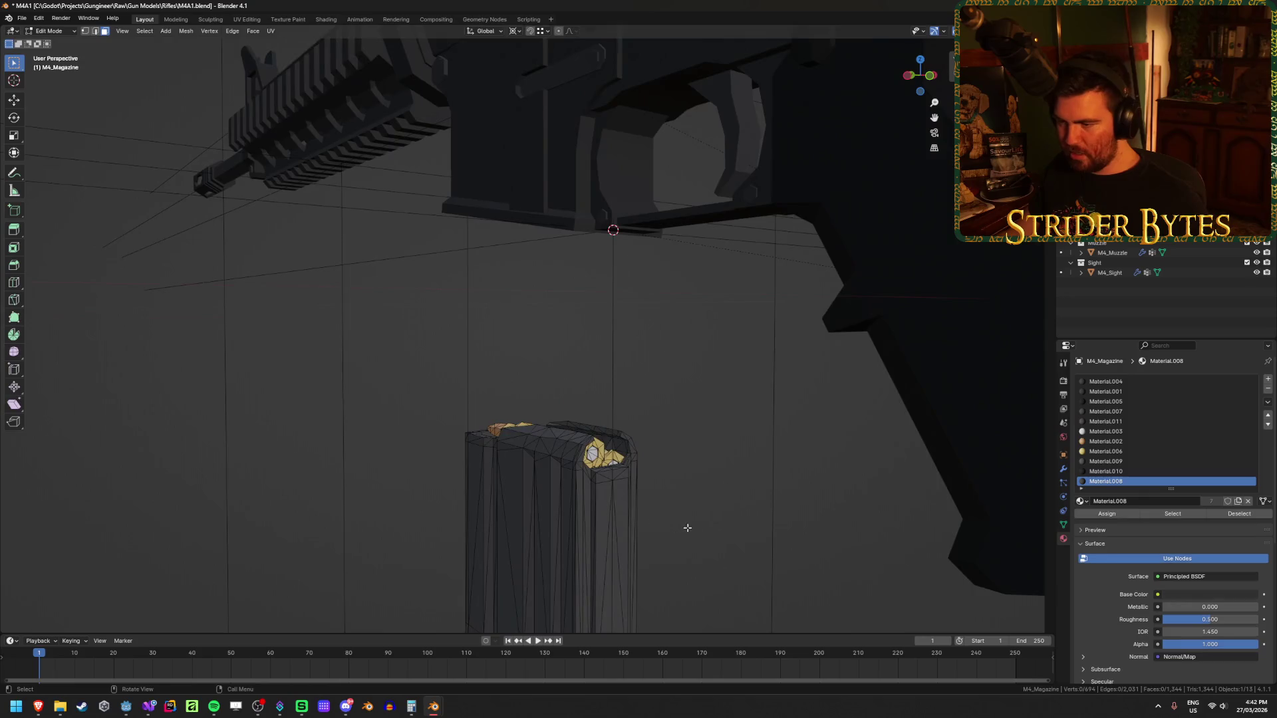
{"action": "mouse_move", "coordinate": [655, 474]}
{"action": "left_mouse_down"}
{"action": "mouse_move", "coordinate": [676, 419]}
{"action": "mouse_move", "coordinate": [563, 531]}
{"action": "left_mouse_up"}
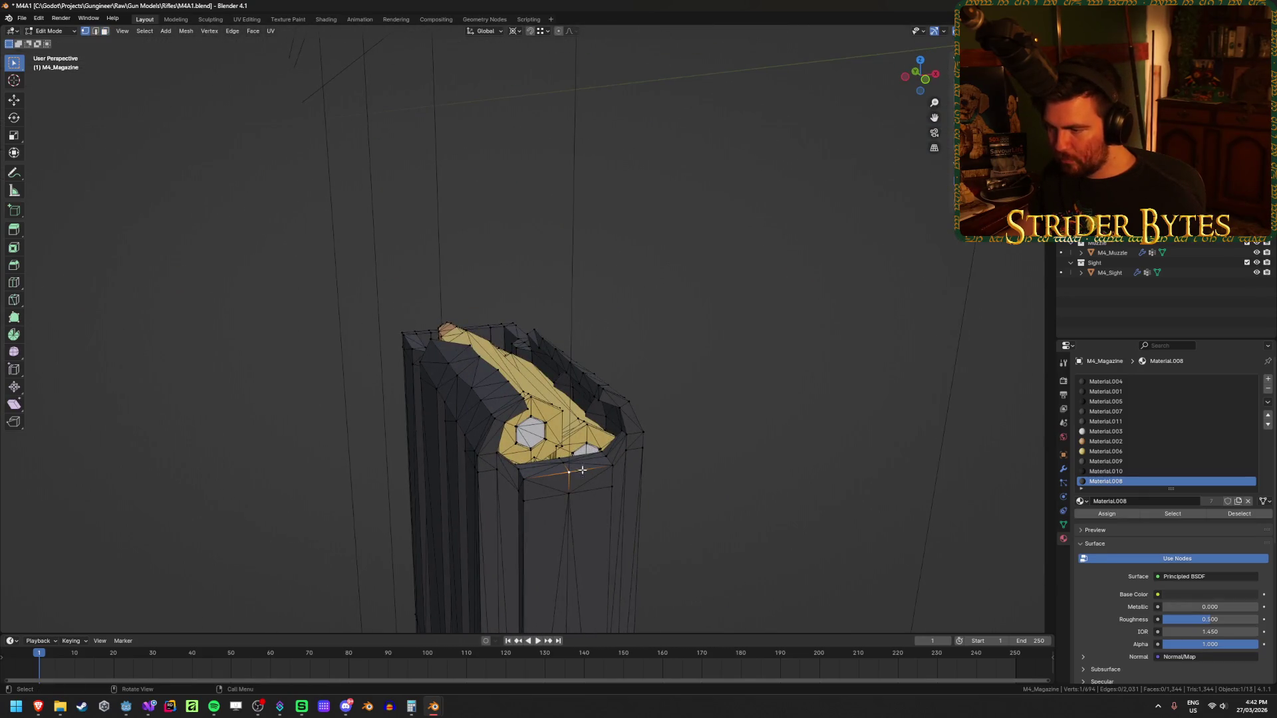
{"action": "key", "text": "shift+s"}
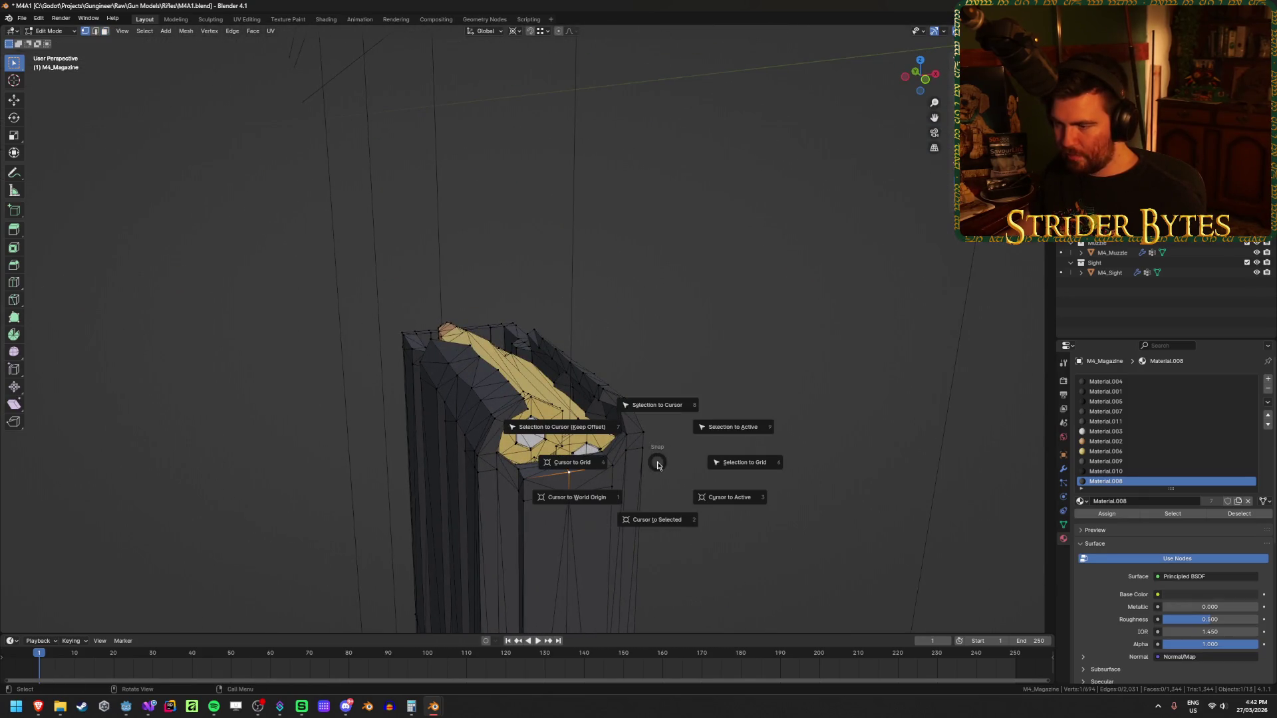
{"action": "left_click", "coordinate": [674, 519]}
{"action": "scroll", "coordinate": [673, 519], "scroll_direction": "down", "scroll_amount": 3}
{"action": "key", "text": "Tab"}
{"action": "right_click", "coordinate": [614, 464]}
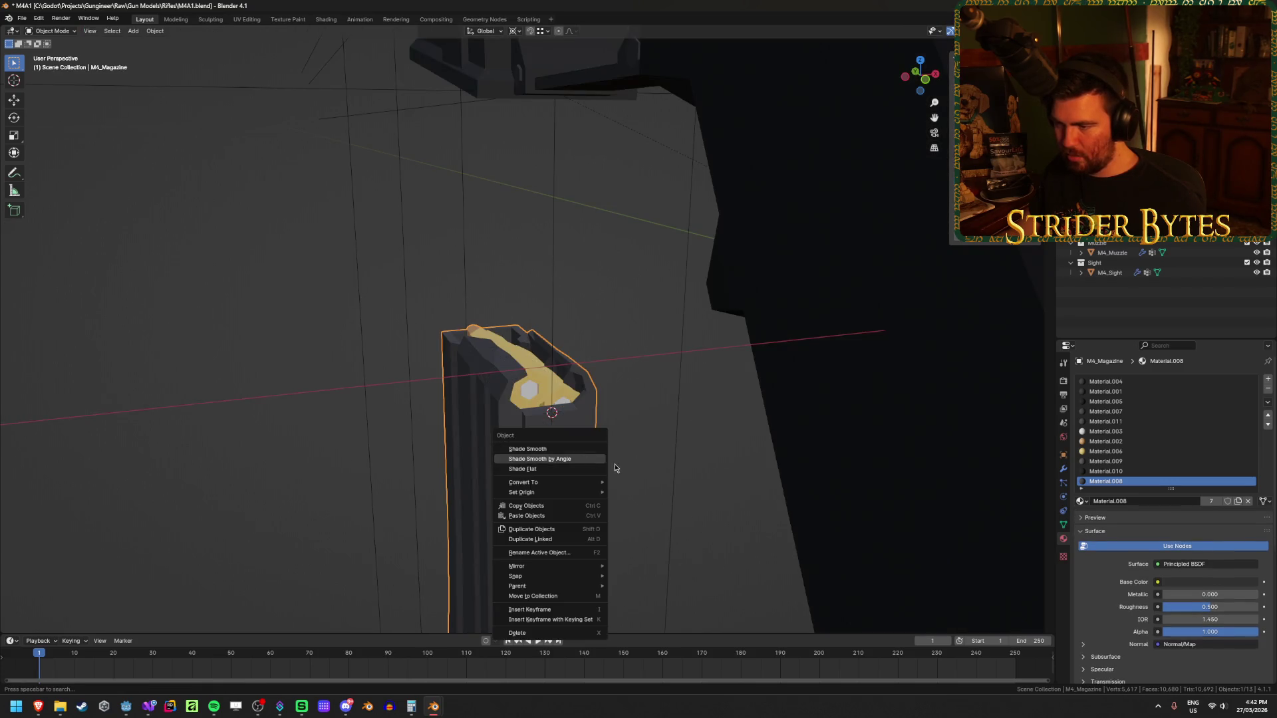
- Set the magazine's origin to the 3D cursor, then move the cursor to MagazineAttach
{"action": "mouse_move", "coordinate": [585, 492]}
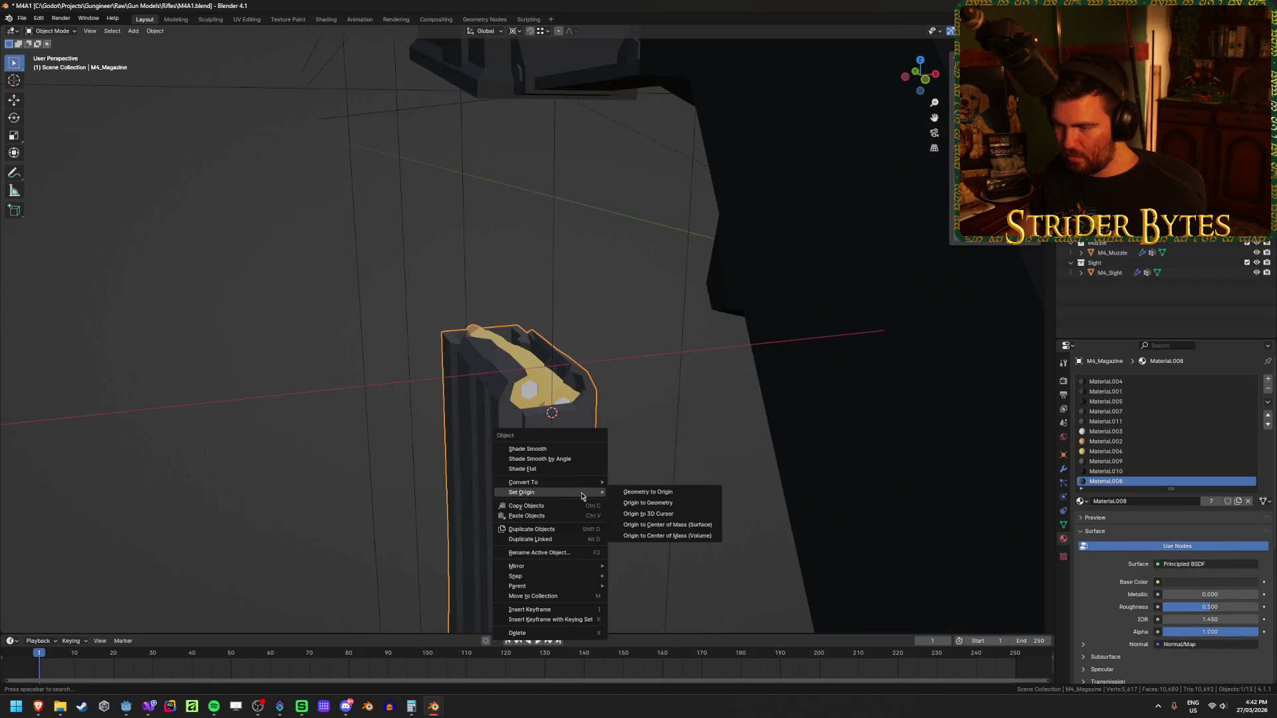
{"action": "left_click", "coordinate": [659, 513]}
{"action": "left_click_drag", "start_coordinate": [493, 474], "coordinate": [549, 457]}
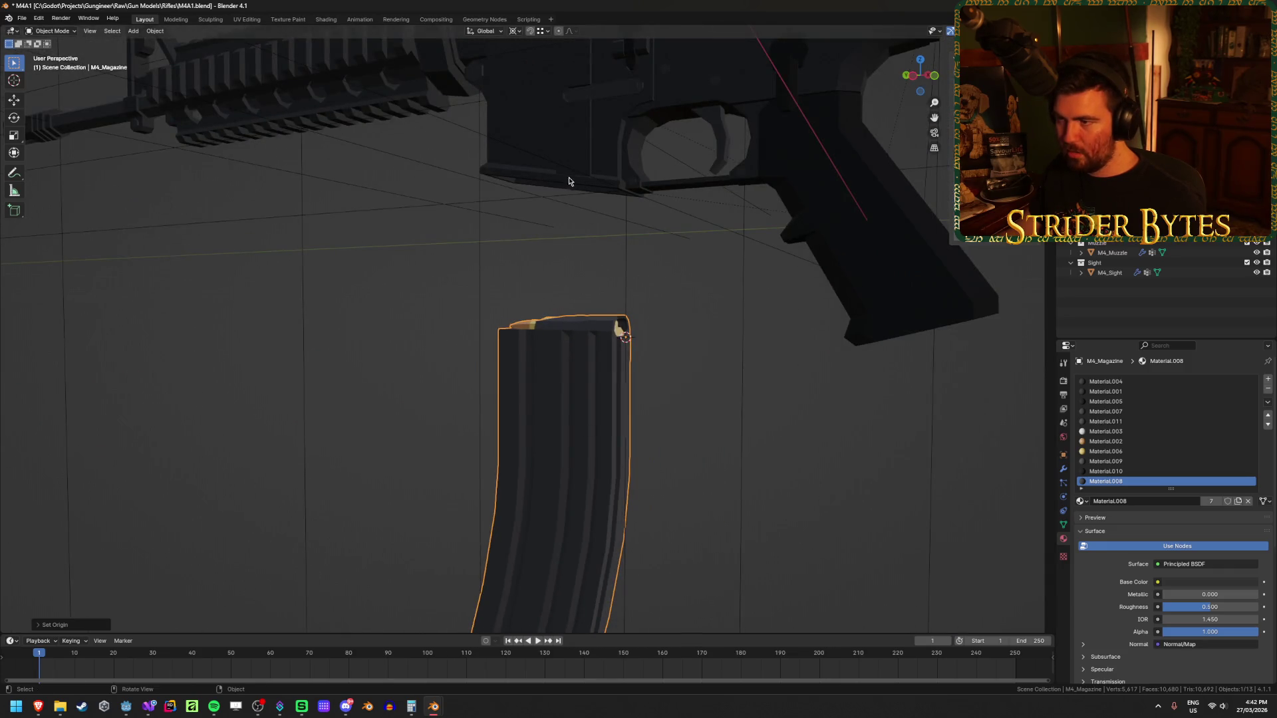
{"action": "left_click", "coordinate": [593, 253]}
{"action": "left_click_drag", "start_coordinate": [593, 253], "coordinate": [602, 332]}
{"action": "key", "text": "shift+s"}
{"action": "left_click", "coordinate": [608, 388]}
{"action": "mouse_move", "coordinate": [607, 391]}
{"action": "left_mouse_down"}
{"action": "mouse_move", "coordinate": [664, 402]}
{"action": "mouse_move", "coordinate": [573, 388]}
{"action": "left_mouse_up"}
- Snap M4_Magazine's selection to the cursor so it sits at MagazineAttach, then check the fit
{"action": "left_click", "coordinate": [573, 388]}
{"action": "right_click", "coordinate": [577, 376]}
{"action": "mouse_move", "coordinate": [579, 377]}
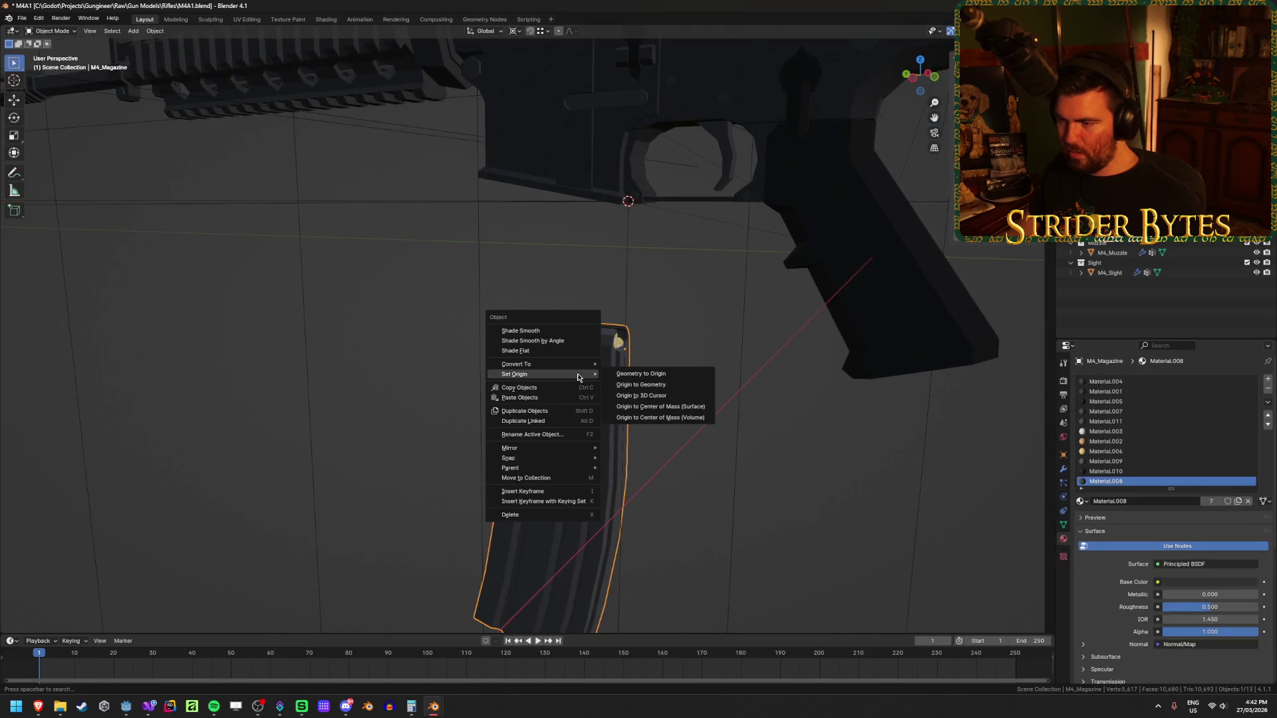
{"action": "left_click", "coordinate": [641, 395]}
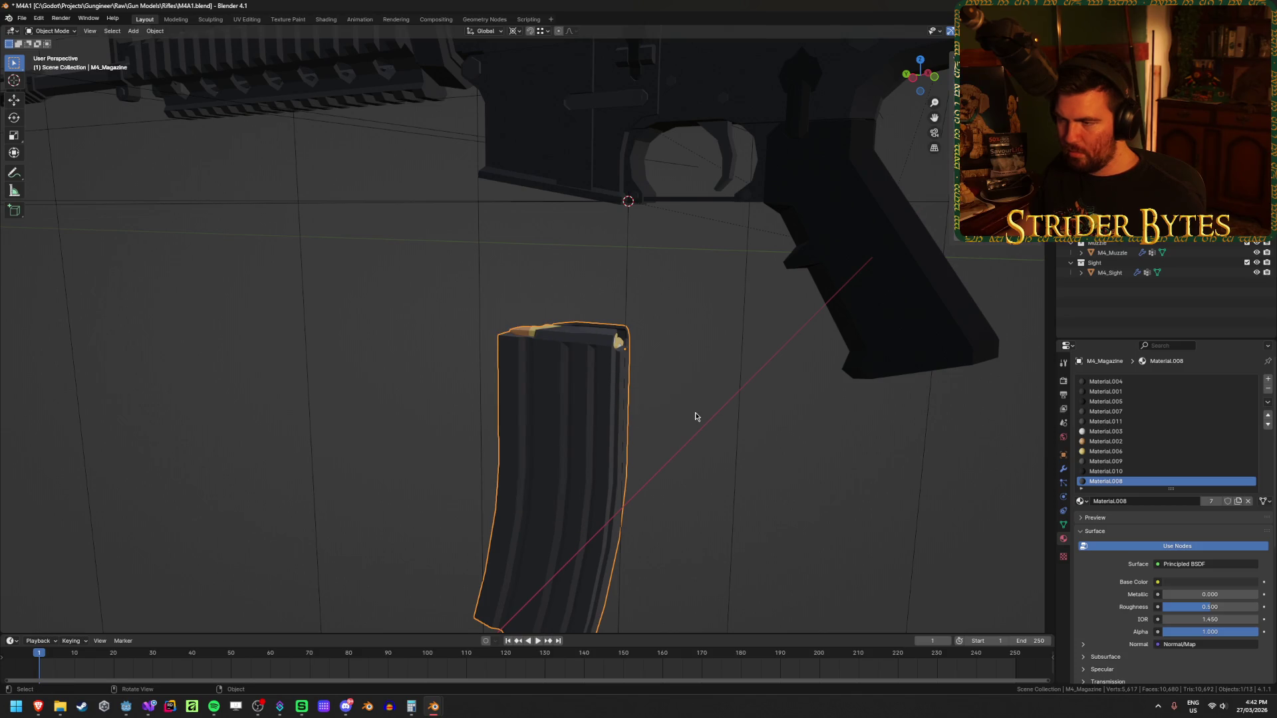
{"action": "left_click_drag", "start_coordinate": [696, 416], "coordinate": [689, 416]}
{"action": "key", "text": "shift+s"}
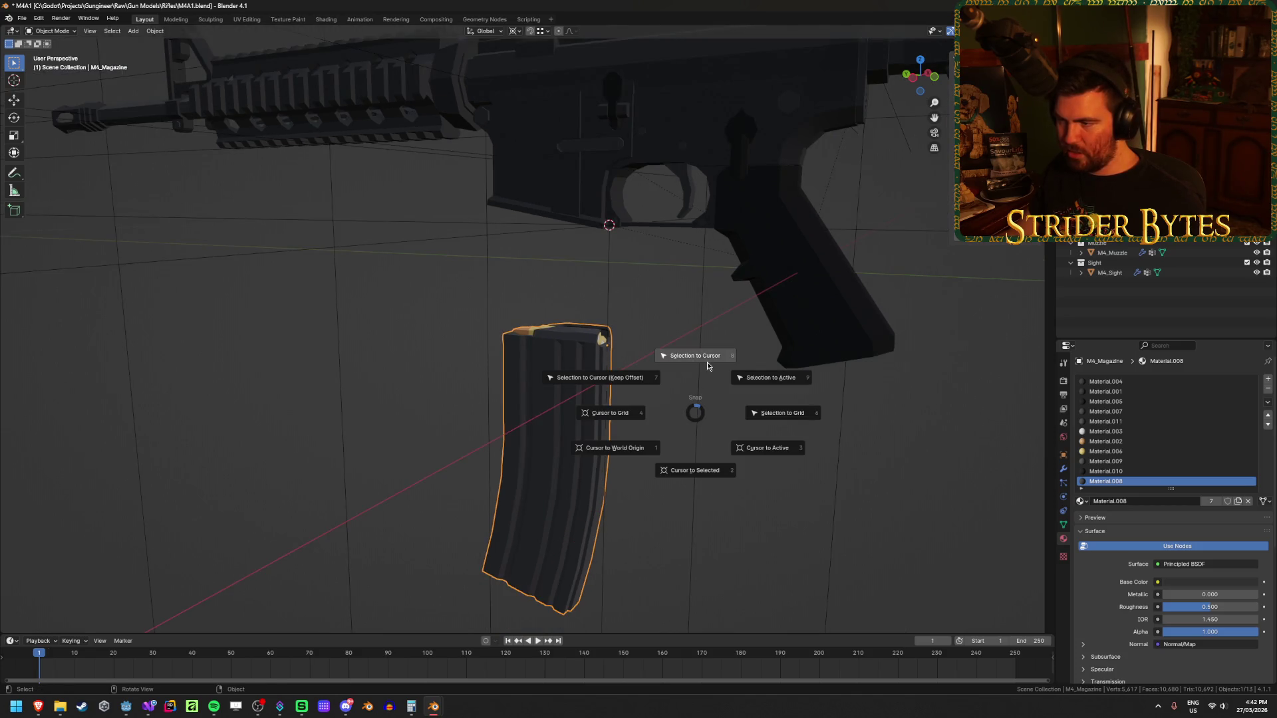
{"action": "left_click", "coordinate": [708, 365]}
{"action": "left_click", "coordinate": [436, 385]}
{"action": "left_click_drag", "start_coordinate": [437, 385], "coordinate": [698, 365]}
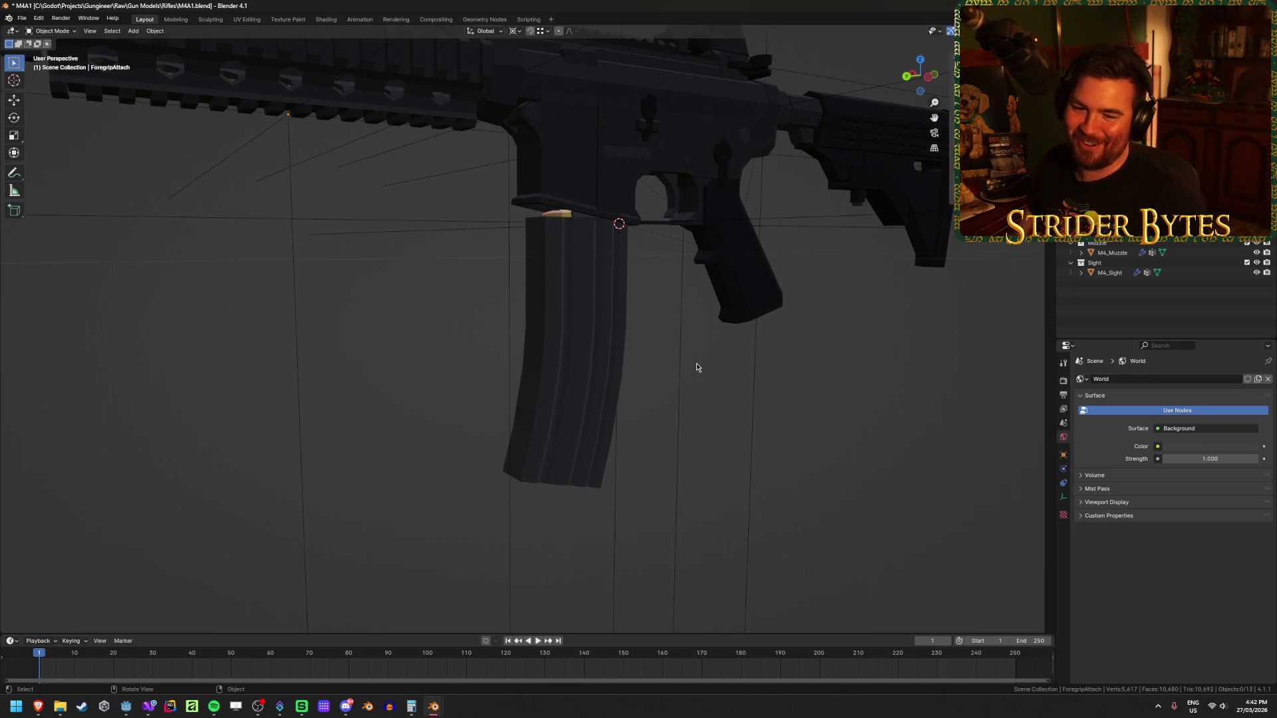
- Save M4A1.blend, inspect the magazine and grip from several angles, and return to Godot
{"action": "key", "text": "ctrl+s"}
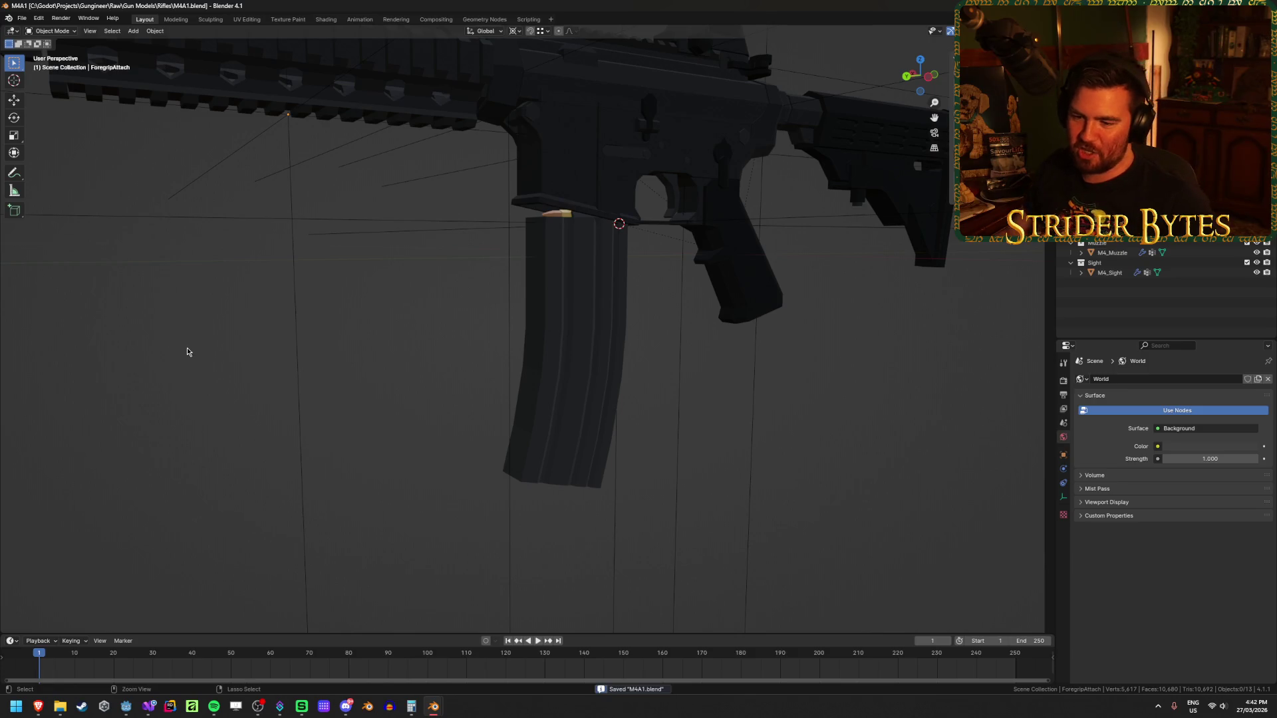
{"action": "mouse_move", "coordinate": [430, 713]}
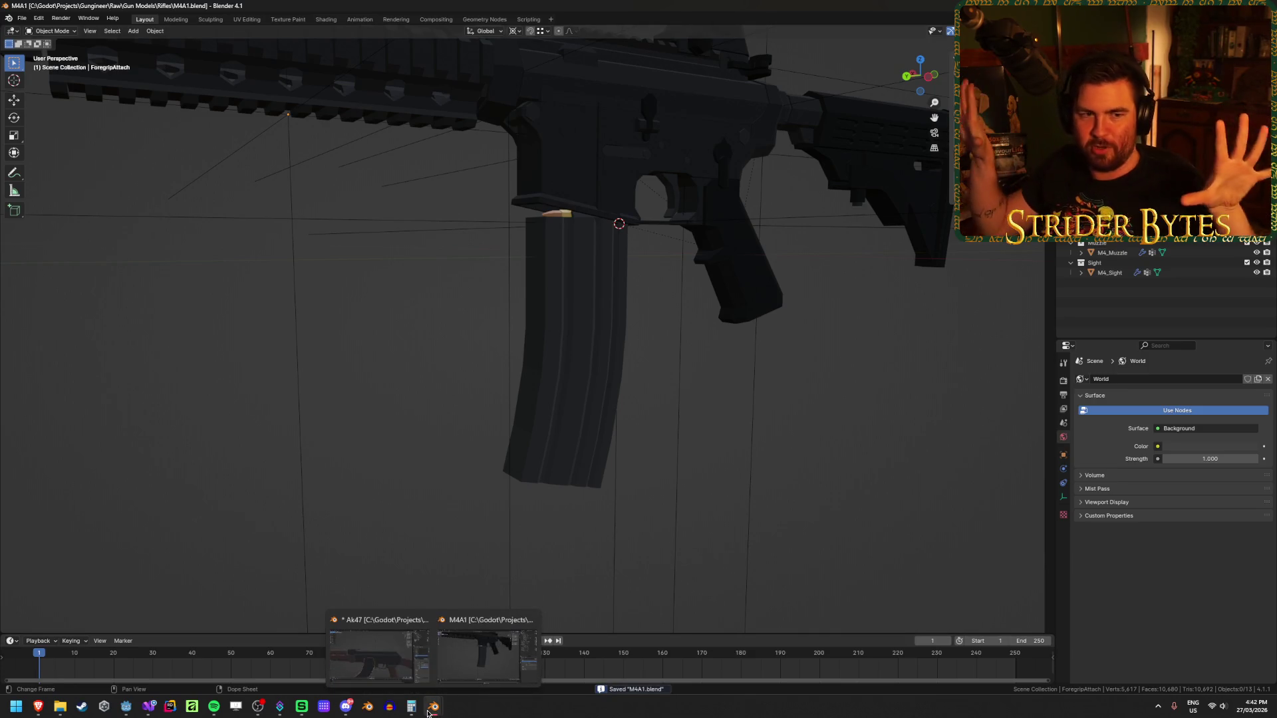
{"action": "mouse_move", "coordinate": [417, 403]}
{"action": "left_mouse_down"}
{"action": "mouse_move", "coordinate": [370, 436]}
{"action": "mouse_move", "coordinate": [431, 385]}
{"action": "mouse_move", "coordinate": [613, 395]}
{"action": "mouse_move", "coordinate": [288, 407]}
{"action": "mouse_move", "coordinate": [344, 408]}
{"action": "mouse_move", "coordinate": [411, 378]}
{"action": "mouse_move", "coordinate": [408, 389]}
{"action": "left_mouse_up"}
{"action": "key", "text": "ctrl+s"}
{"action": "left_click_drag", "start_coordinate": [442, 482], "coordinate": [393, 504]}
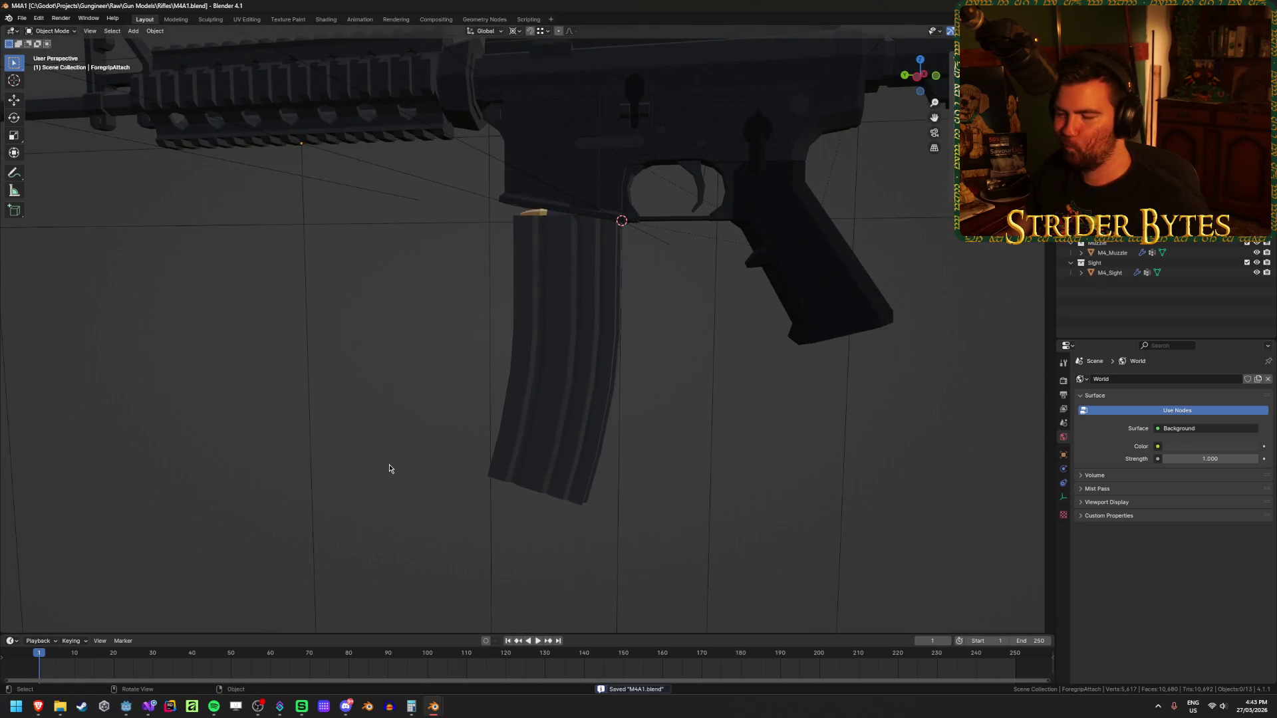
{"action": "mouse_move", "coordinate": [389, 464]}
{"action": "left_mouse_down"}
{"action": "mouse_move", "coordinate": [328, 470]}
{"action": "mouse_move", "coordinate": [300, 504]}
{"action": "mouse_move", "coordinate": [361, 492]}
{"action": "left_mouse_up"}
{"action": "left_click_drag", "start_coordinate": [595, 431], "coordinate": [614, 404]}
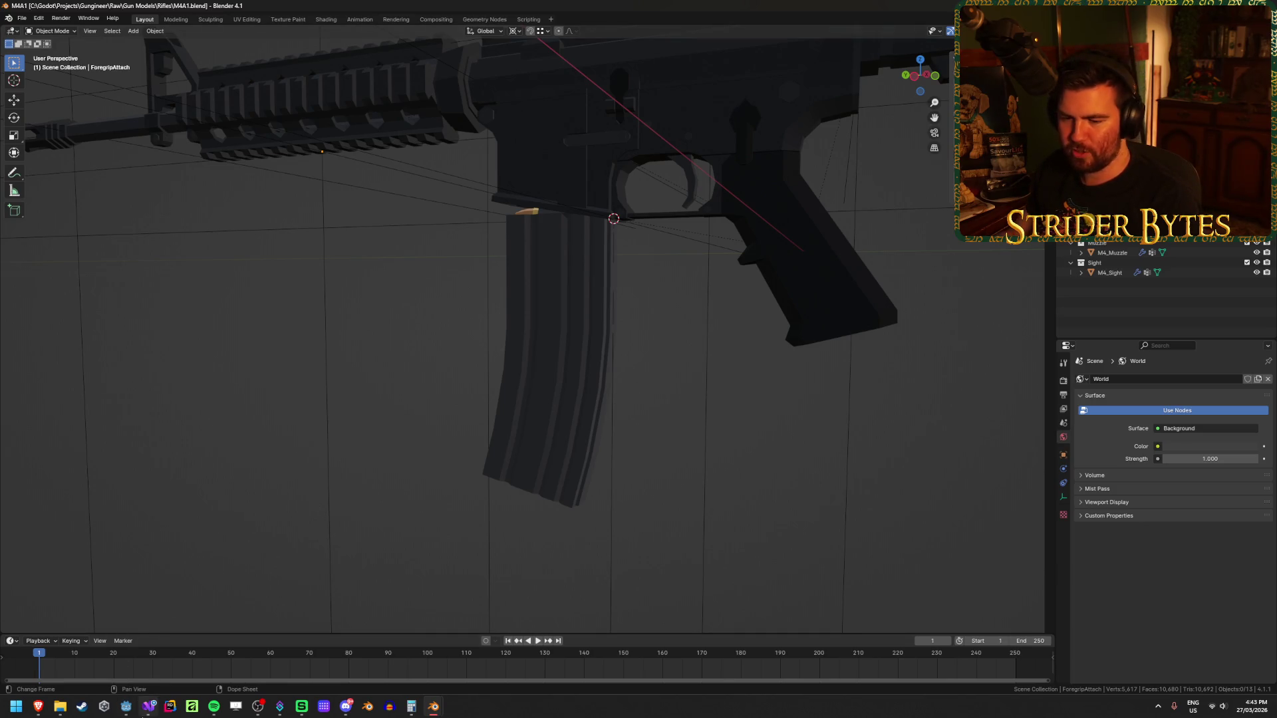
{"action": "left_click", "coordinate": [125, 706]}
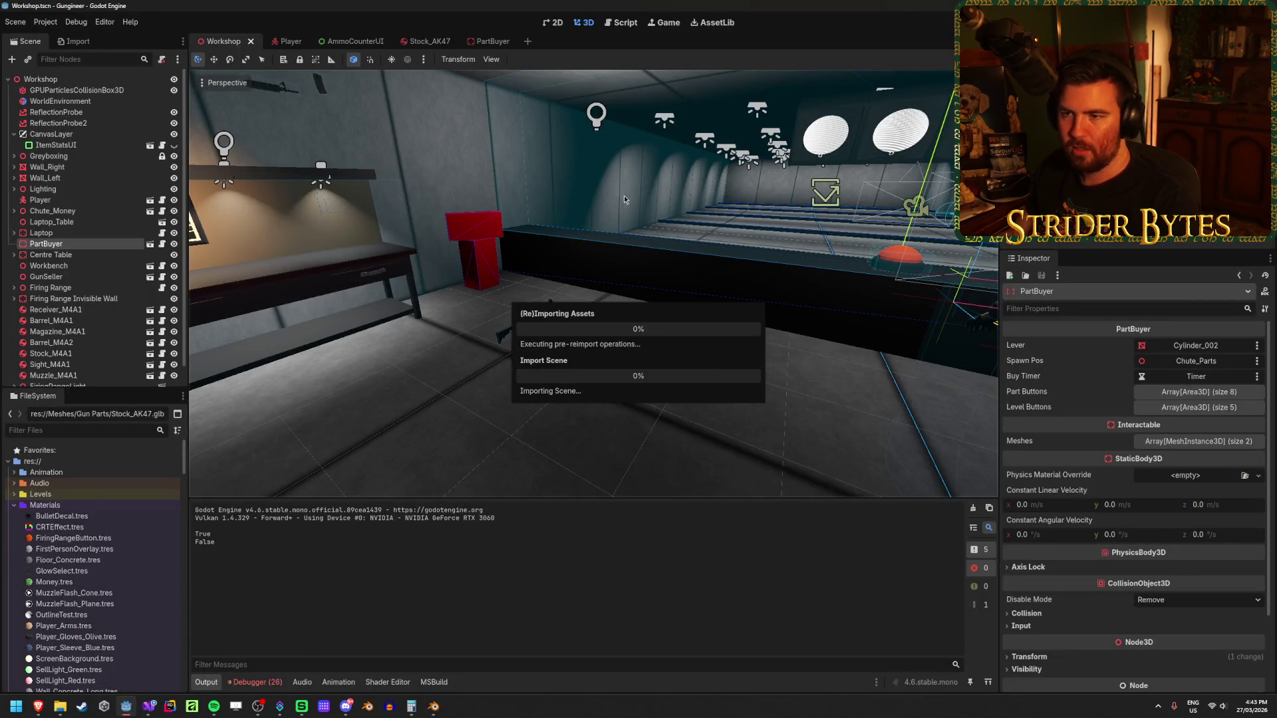
- Turn the Workshop view toward the workbench and wall screen, then bring up PartBuyer.cs
{"action": "left_click_drag", "start_coordinate": [621, 385], "coordinate": [480, 426]}
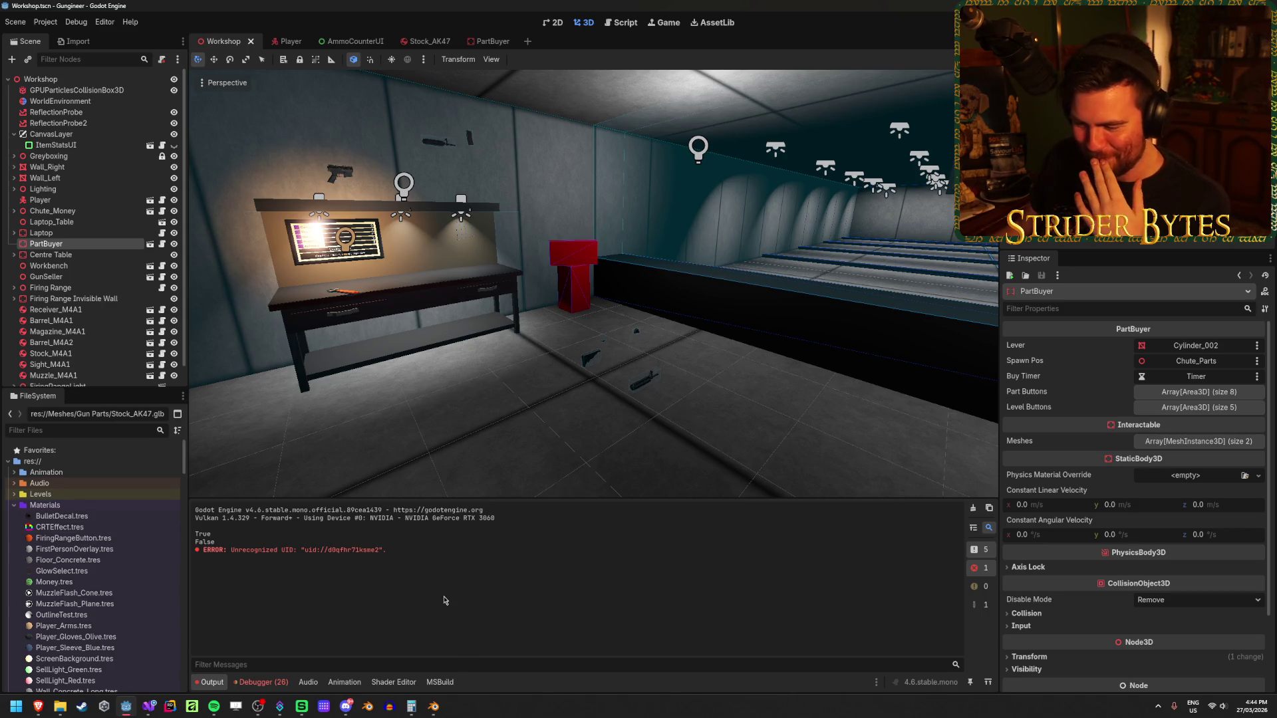
{"action": "left_click", "coordinate": [143, 708]}
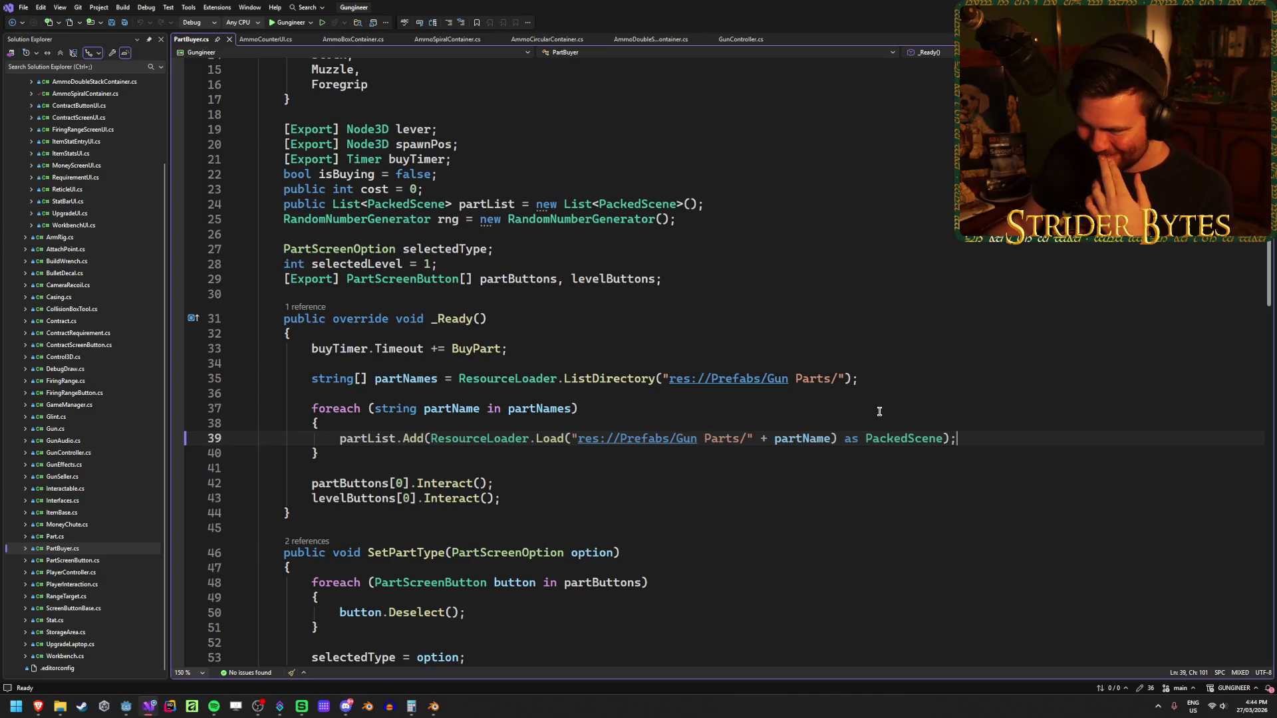
- Save PartBuyer.cs after scrolling through its code, then return to the Godot editor
{"action": "scroll", "coordinate": [880, 394], "scroll_direction": "up", "scroll_amount": 2}
{"action": "scroll", "coordinate": [880, 394], "scroll_direction": "down", "scroll_amount": 16}
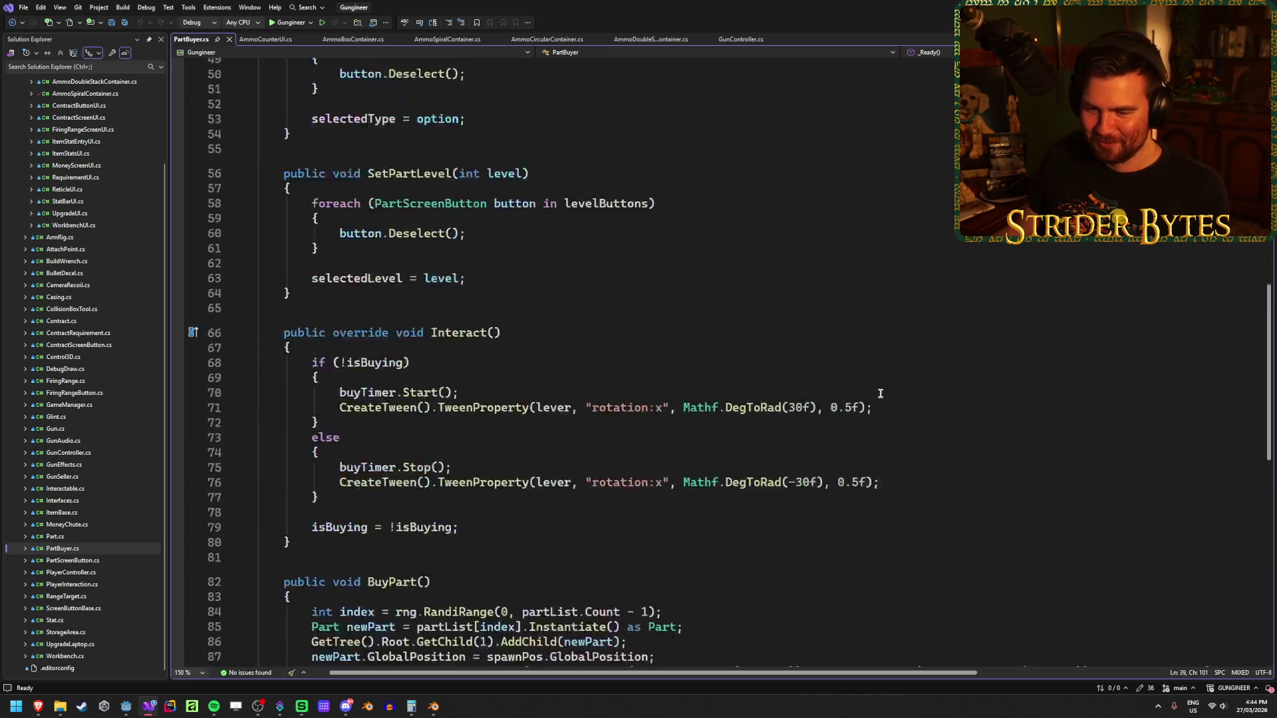
{"action": "scroll", "coordinate": [880, 393], "scroll_direction": "up", "scroll_amount": 3}
{"action": "key", "text": "ctrl+s"}
{"action": "scroll", "coordinate": [880, 393], "scroll_direction": "down", "scroll_amount": 2}
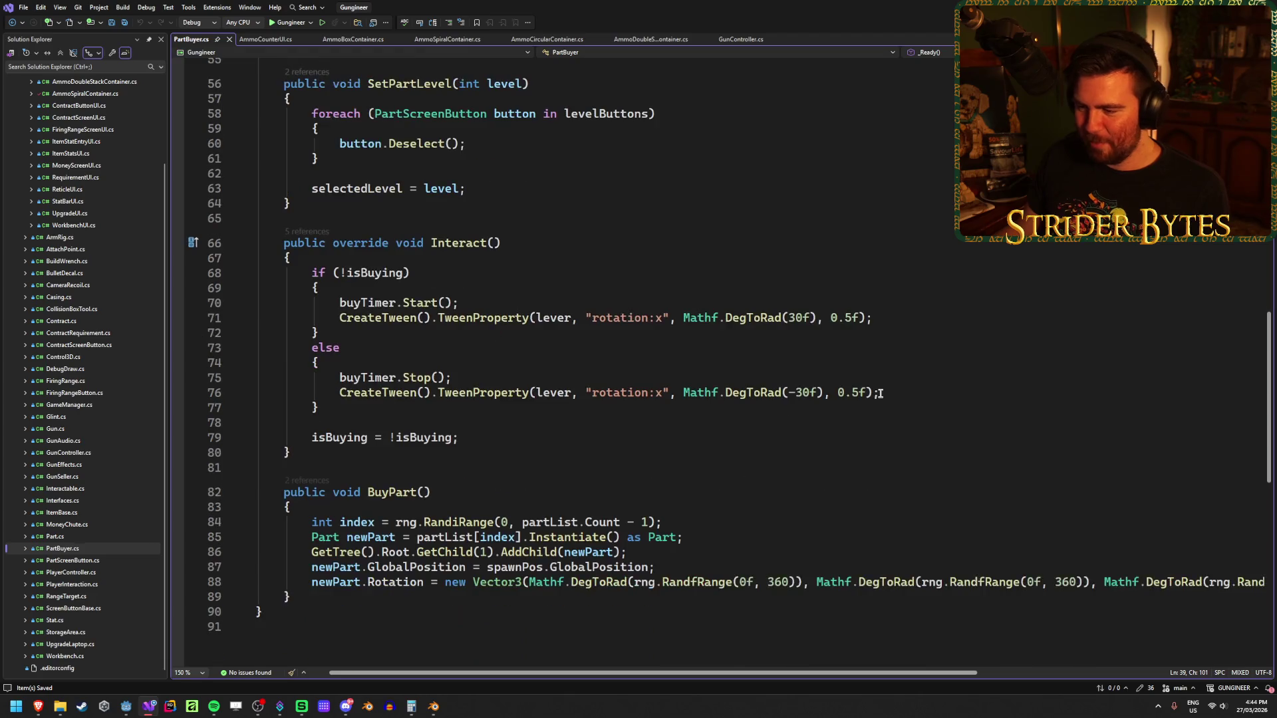
{"action": "left_click", "coordinate": [639, 552]}
{"action": "key", "text": "alt+Tab"}
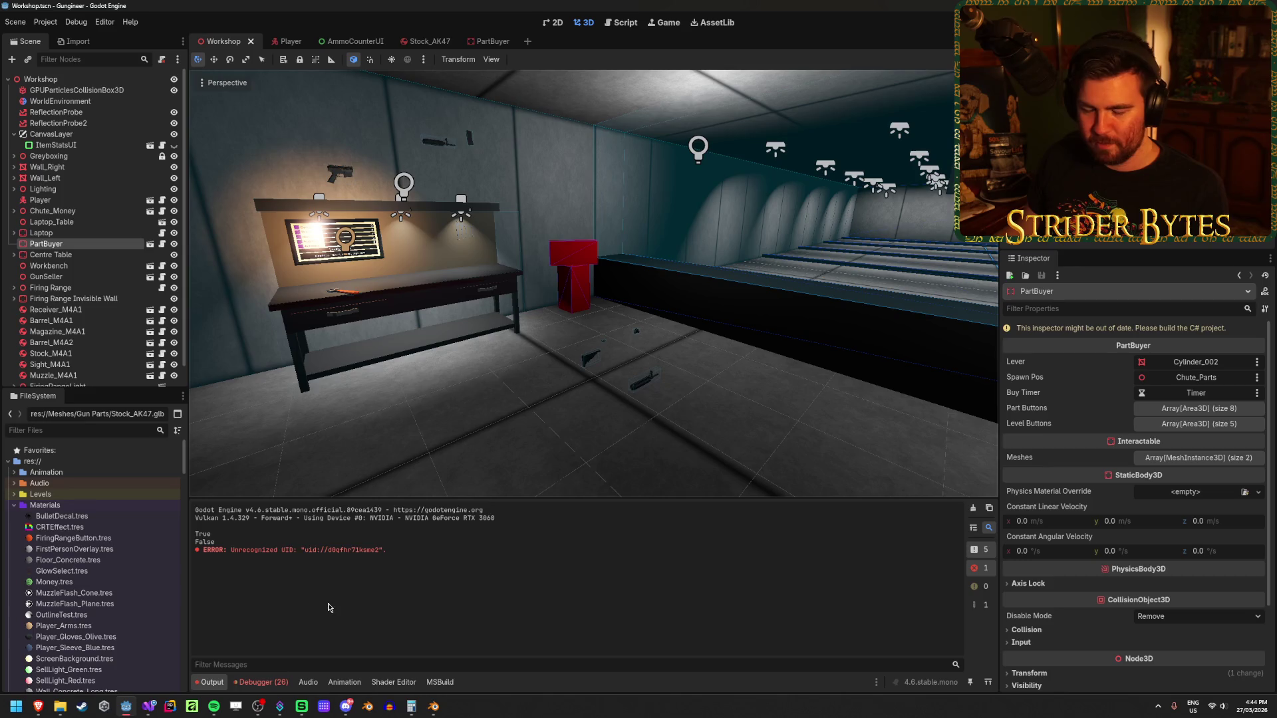
- Visit the PartBuyer scene, return to Workshop, clear the output log, and switch to Blender's M4A1
{"action": "left_click", "coordinate": [493, 42]}
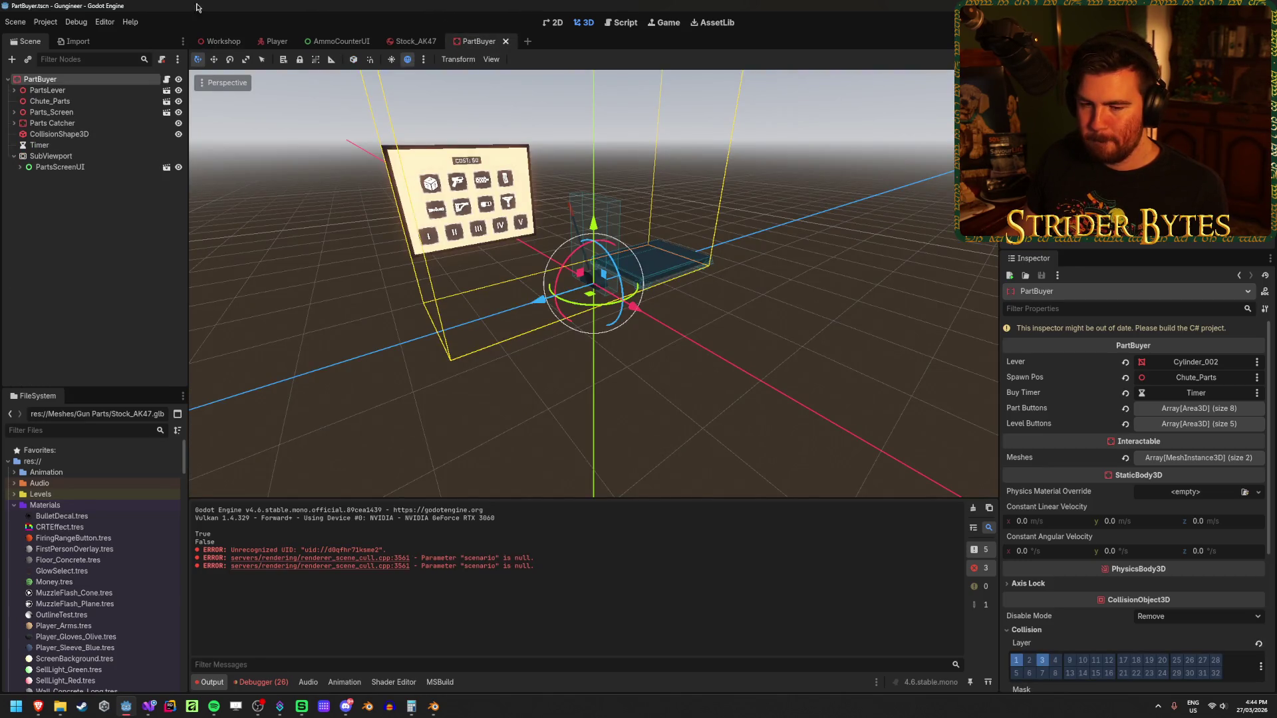
{"action": "left_click", "coordinate": [217, 44]}
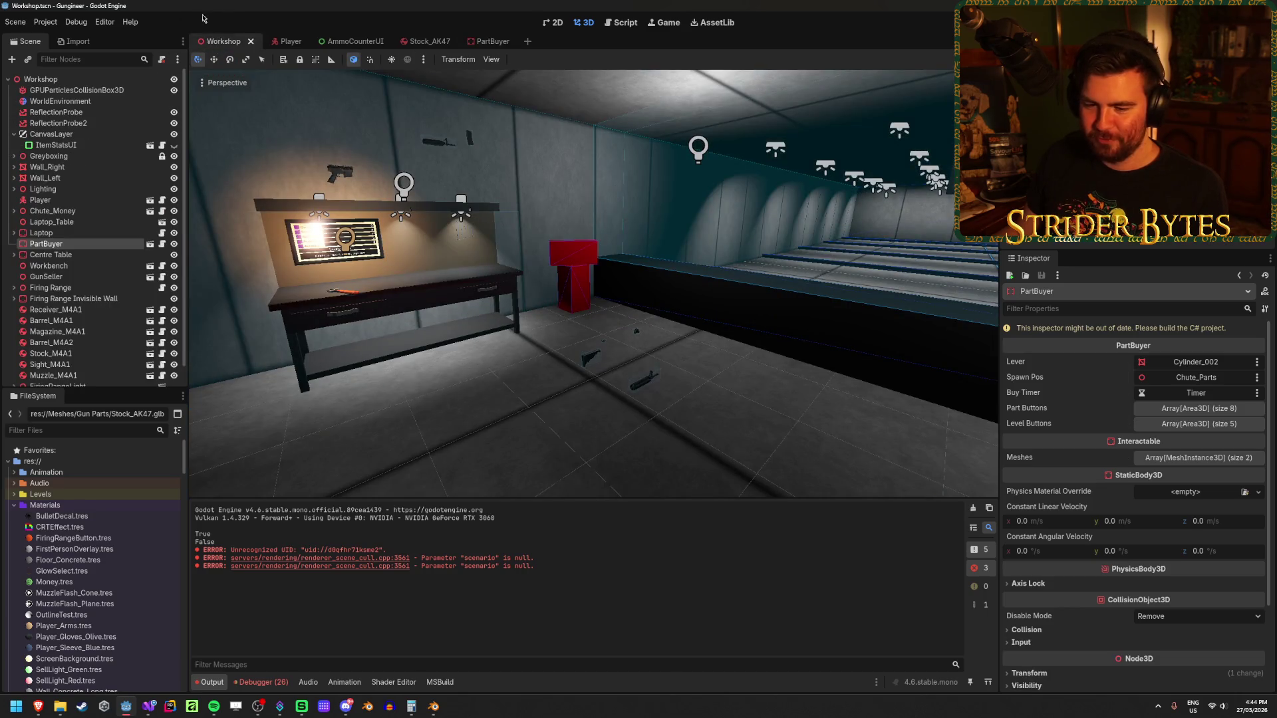
{"action": "left_click", "coordinate": [973, 508]}
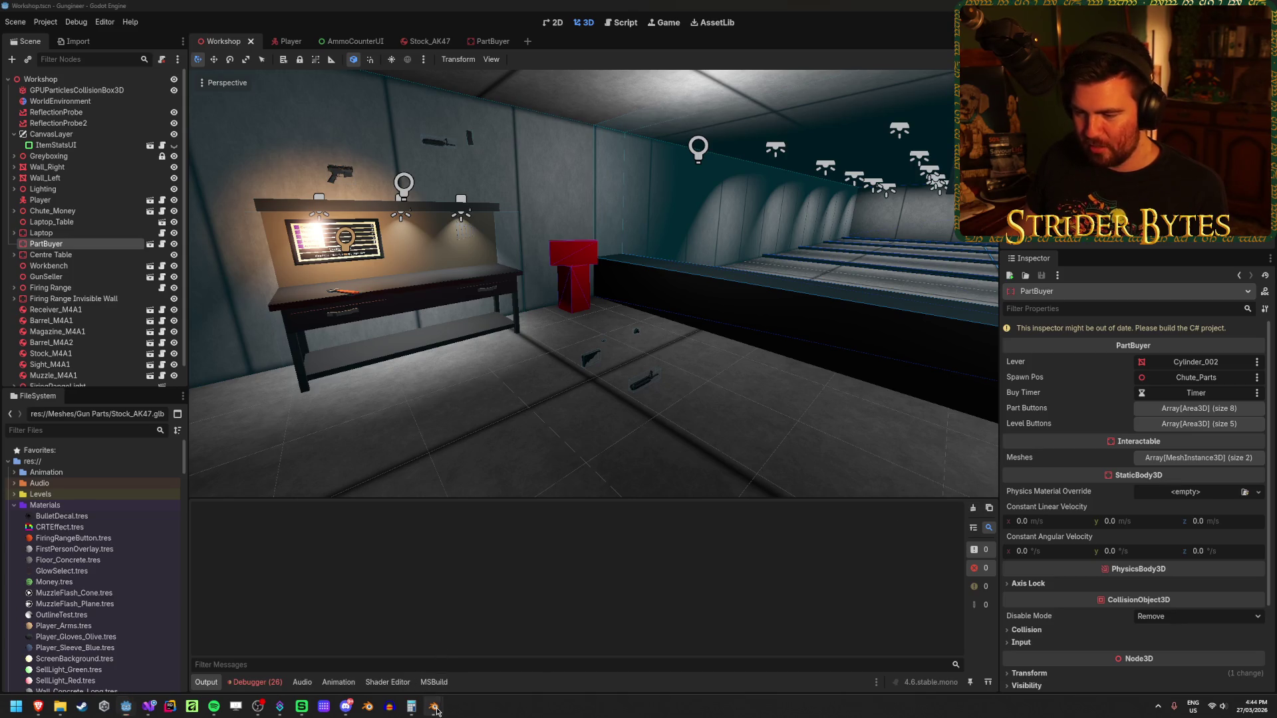
{"action": "mouse_move", "coordinate": [434, 706]}
{"action": "left_click", "coordinate": [497, 647]}
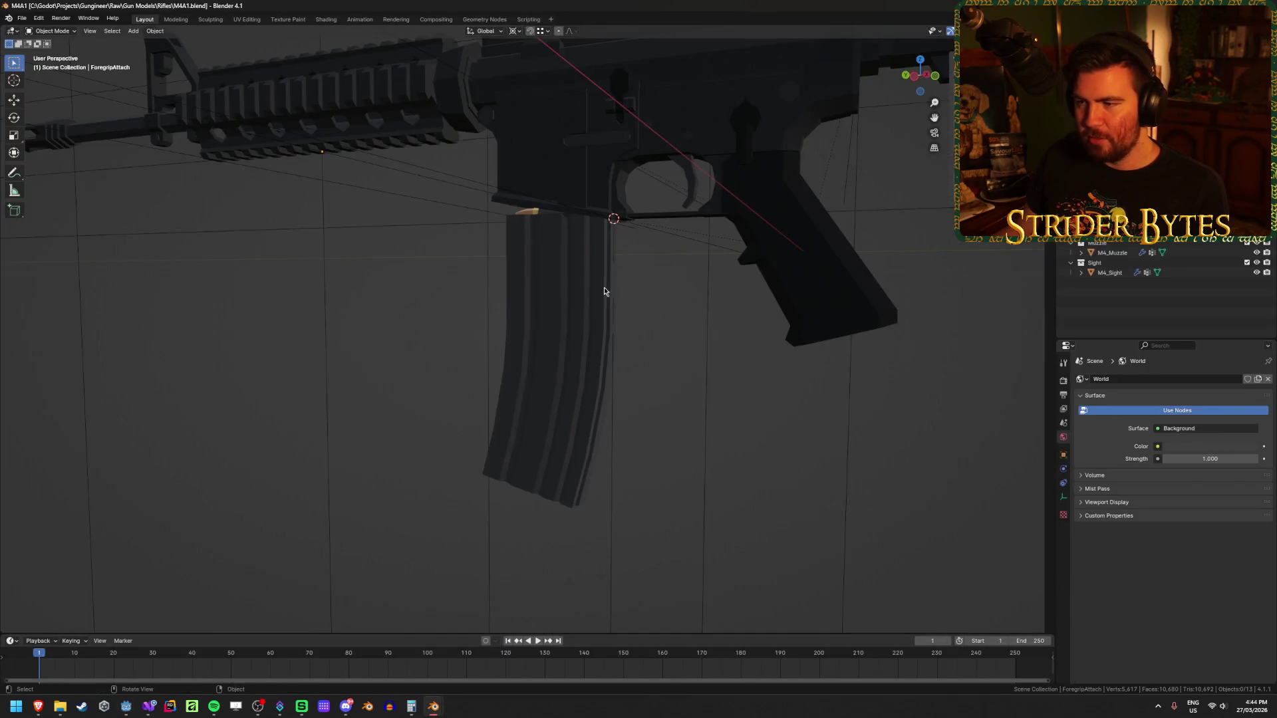
- Put M4_Magazine back up inside the receiver and save M4A1.blend
{"action": "left_click", "coordinate": [626, 321]}
{"action": "key", "text": "ctrl+z"}
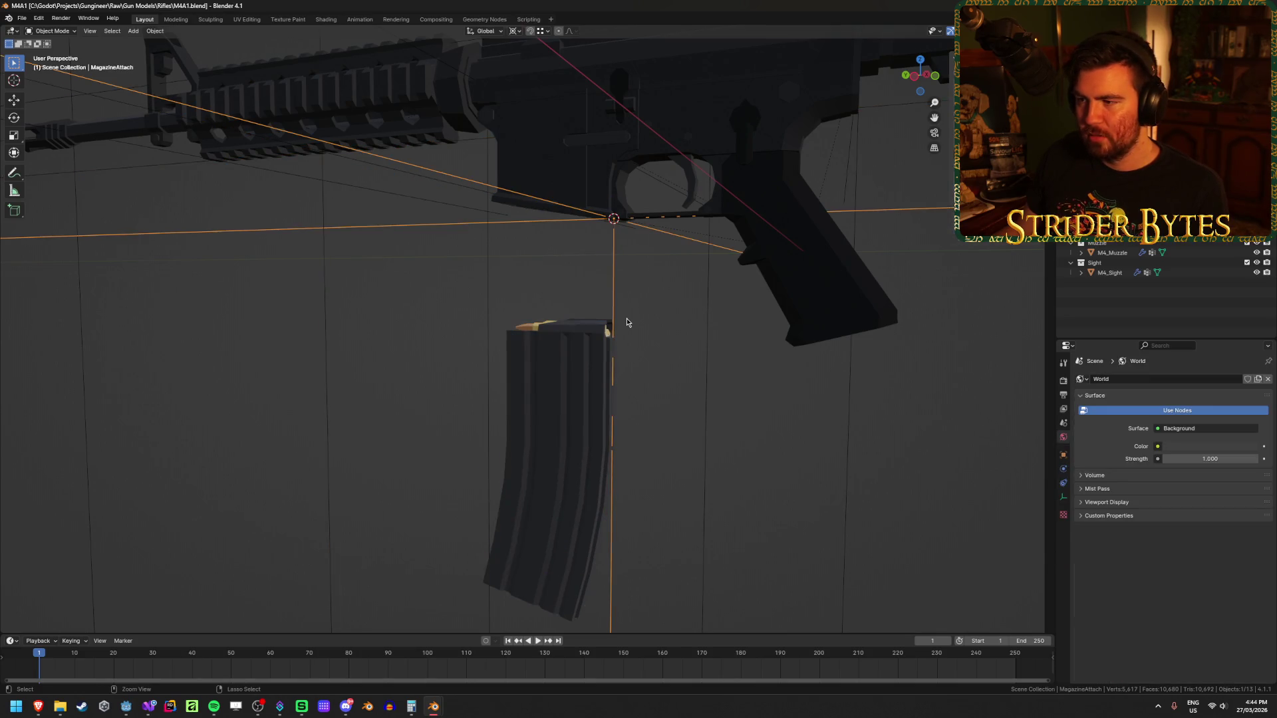
{"action": "key", "text": "Tab"}
{"action": "key", "text": "Tab"}
{"action": "key", "text": "Tab"}
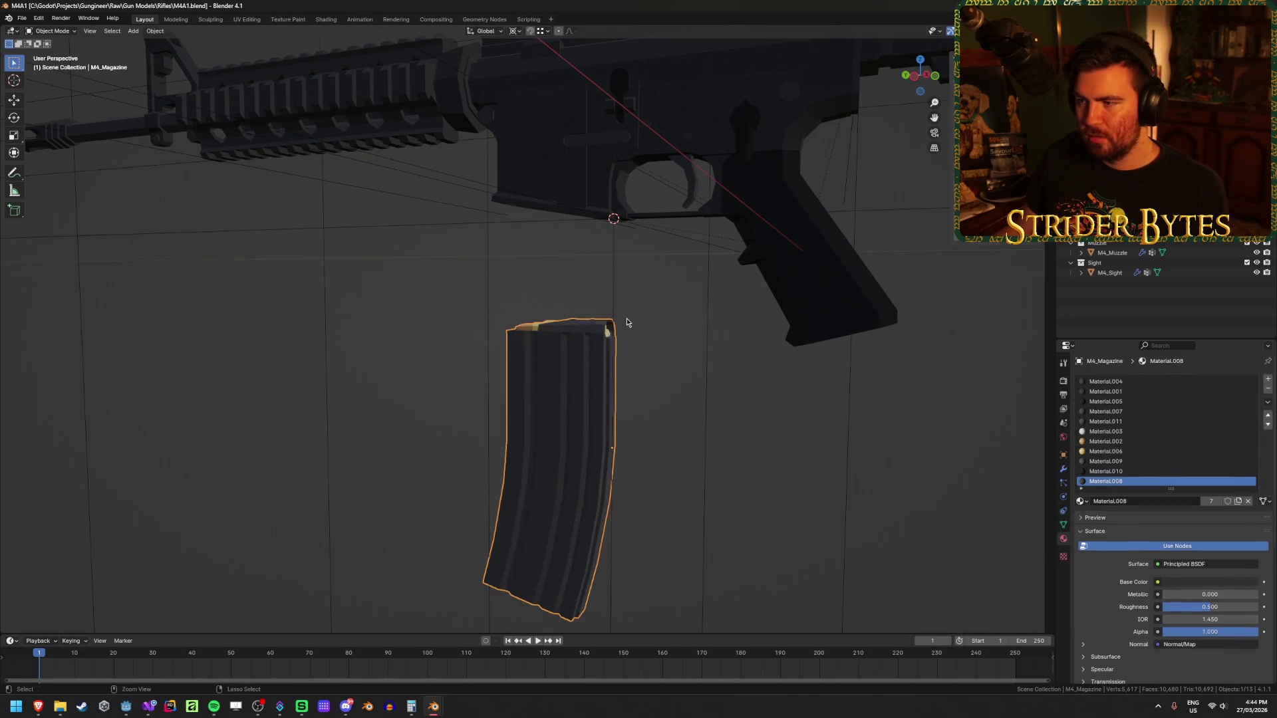
{"action": "key", "text": "ctrl+shift+z"}
{"action": "key", "text": "ctrl+s"}
- Deselect the magazine, save M4A1.blend again, and bring the Ak47 file forward
{"action": "scroll", "coordinate": [626, 322], "scroll_direction": "down", "scroll_amount": 4}
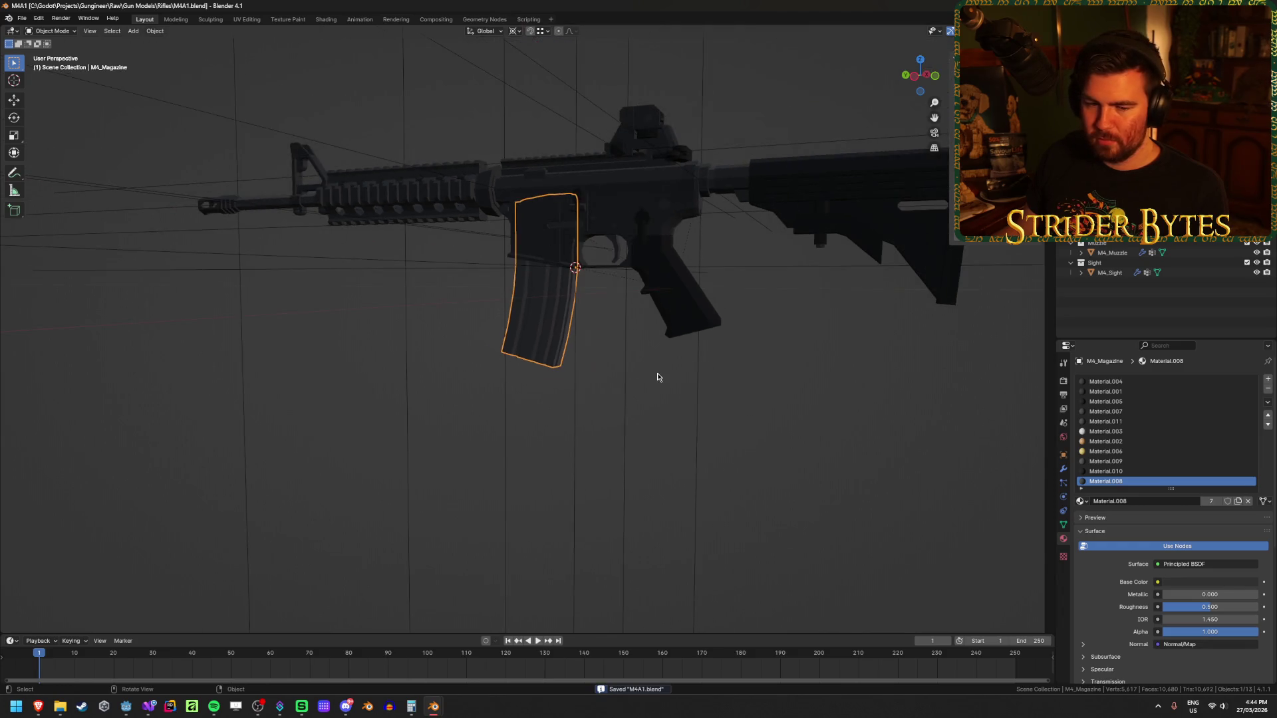
{"action": "scroll", "coordinate": [649, 324], "scroll_direction": "up", "scroll_amount": 4}
{"action": "left_click", "coordinate": [649, 324]}
{"action": "scroll", "coordinate": [620, 334], "scroll_direction": "up", "scroll_amount": 5}
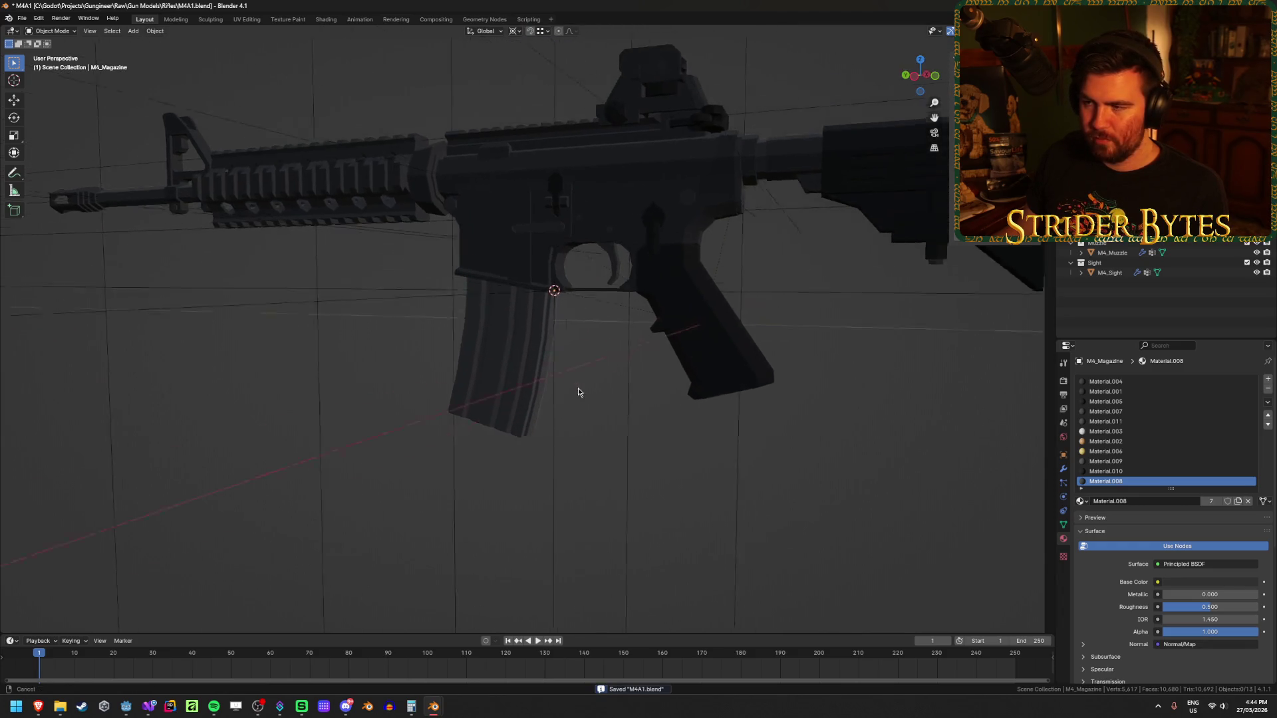
{"action": "scroll", "coordinate": [592, 419], "scroll_direction": "down", "scroll_amount": 4}
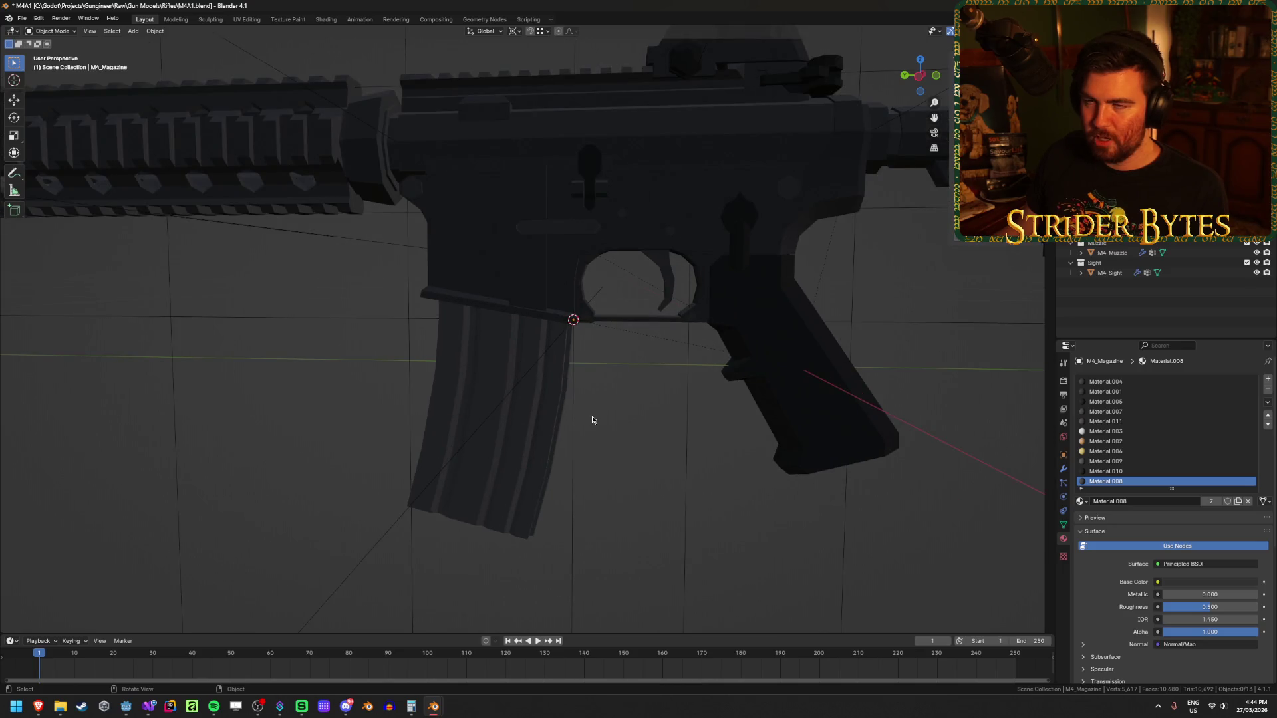
{"action": "key", "text": "ctrl+s"}
{"action": "mouse_move", "coordinate": [437, 710]}
{"action": "left_click", "coordinate": [488, 649]}
- Deselect the AK magazine and orbit to an angled view of the Ak47 receiver
{"action": "left_click", "coordinate": [470, 126]}
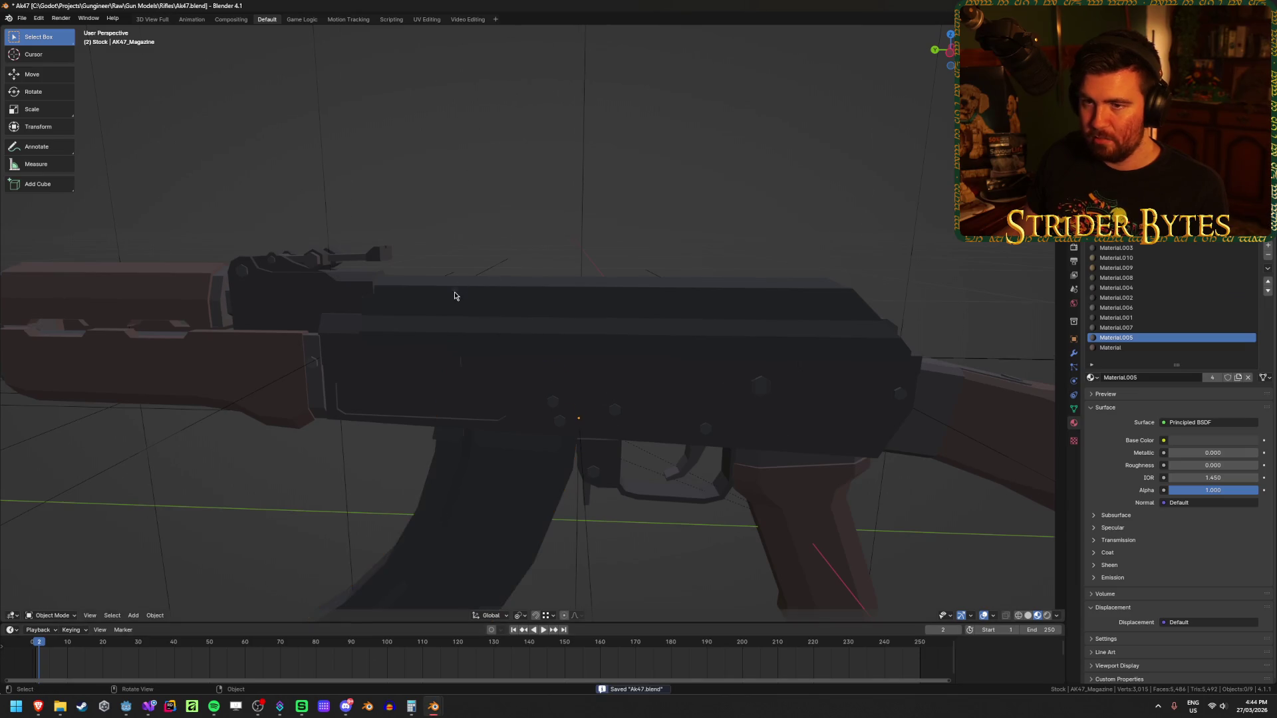
{"action": "scroll", "coordinate": [505, 289], "scroll_direction": "down", "scroll_amount": 3}
{"action": "scroll", "coordinate": [582, 396], "scroll_direction": "up", "scroll_amount": 3}
{"action": "mouse_move", "coordinate": [585, 430]}
{"action": "left_mouse_down"}
{"action": "mouse_move", "coordinate": [579, 322]}
{"action": "mouse_move", "coordinate": [610, 356]}
{"action": "mouse_move", "coordinate": [636, 338]}
{"action": "mouse_move", "coordinate": [634, 250]}
{"action": "mouse_move", "coordinate": [641, 370]}
{"action": "left_mouse_up"}
{"action": "scroll", "coordinate": [610, 356], "scroll_direction": "up", "scroll_amount": 3}
{"action": "scroll", "coordinate": [632, 349], "scroll_direction": "up", "scroll_amount": 2}
{"action": "scroll", "coordinate": [484, 233], "scroll_direction": "down", "scroll_amount": 4}
- Hide and unhide the curved AK magazine with H / Alt+H, then save the Ak47 file
{"action": "left_click", "coordinate": [530, 360]}
{"action": "mouse_move", "coordinate": [530, 361]}
{"action": "left_mouse_down"}
{"action": "mouse_move", "coordinate": [522, 322]}
{"action": "mouse_move", "coordinate": [494, 370]}
{"action": "mouse_move", "coordinate": [501, 293]}
{"action": "mouse_move", "coordinate": [516, 408]}
{"action": "left_mouse_up"}
{"action": "key", "text": "h"}
{"action": "scroll", "coordinate": [521, 322], "scroll_direction": "up", "scroll_amount": 5}
{"action": "key", "text": "alt+h"}
{"action": "scroll", "coordinate": [517, 408], "scroll_direction": "down", "scroll_amount": 4}
{"action": "left_click", "coordinate": [627, 439]}
{"action": "scroll", "coordinate": [603, 467], "scroll_direction": "up", "scroll_amount": 2}
{"action": "key", "text": "ctrl+s"}
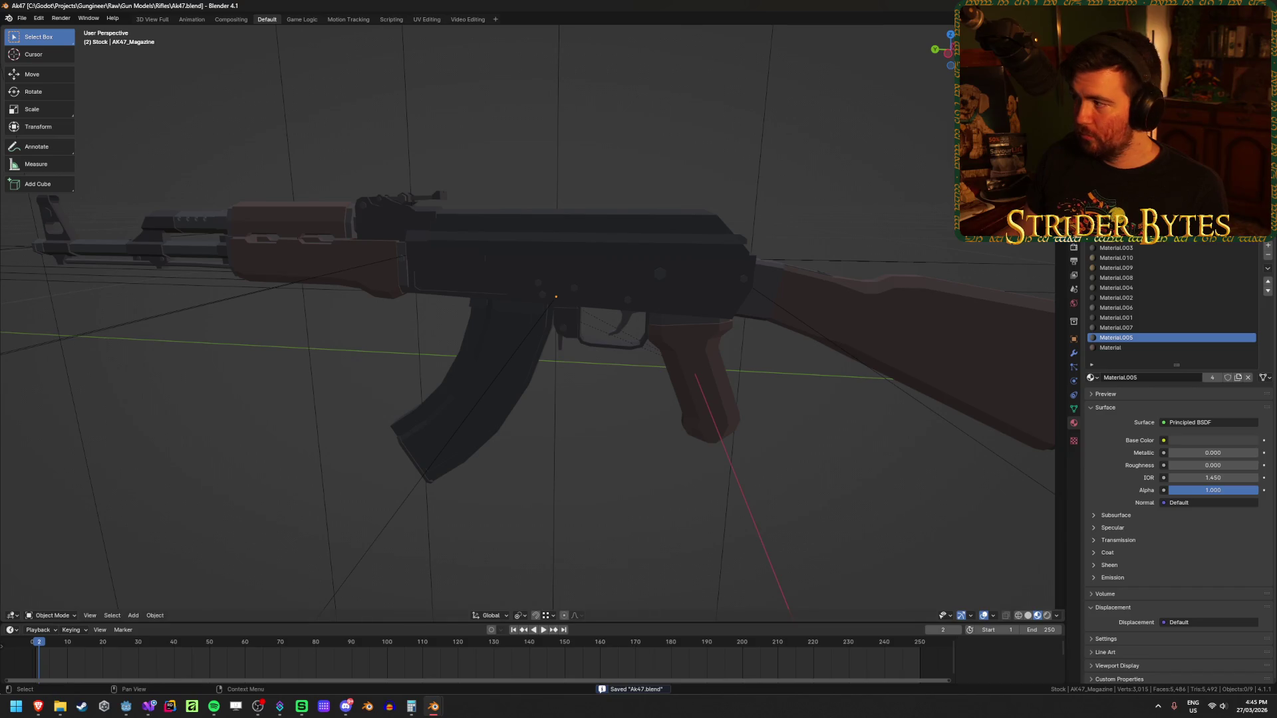
- Orbit to a side-on view, save the Ak47 file again, and switch to M4A1
{"action": "left_click_drag", "start_coordinate": [428, 391], "coordinate": [530, 388]}
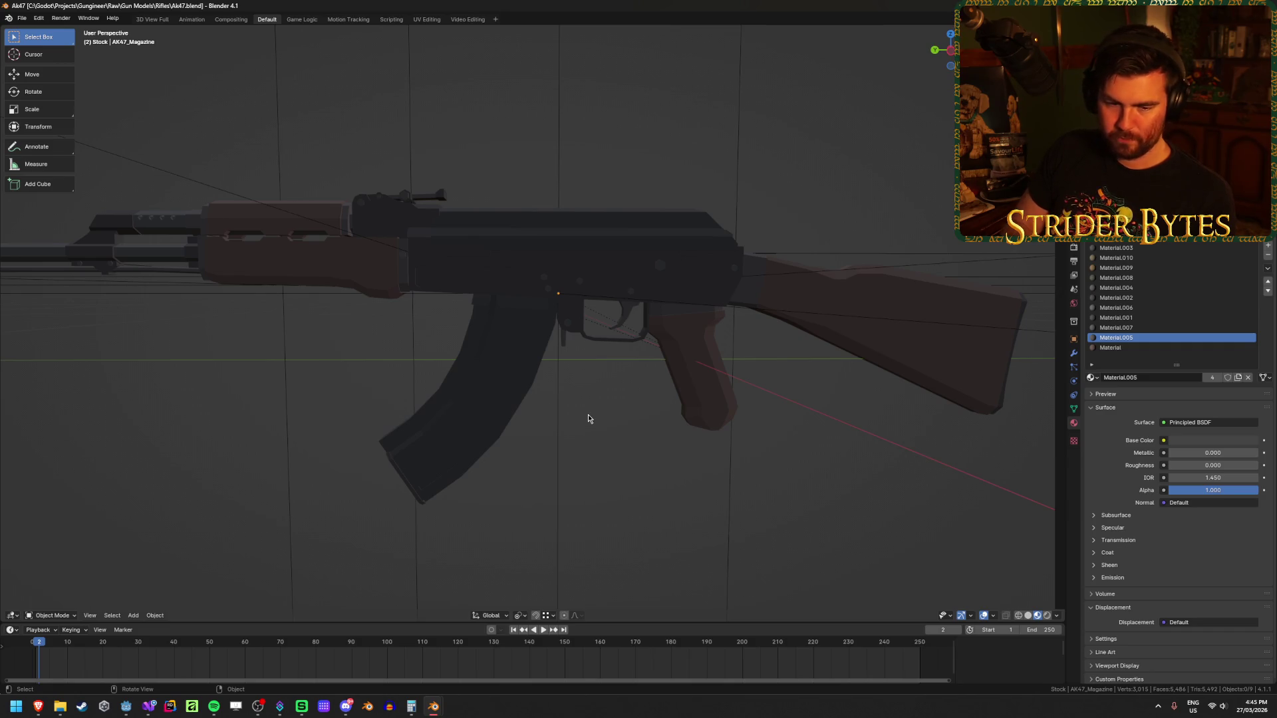
{"action": "key", "text": "ctrl+s"}
{"action": "mouse_move", "coordinate": [432, 707]}
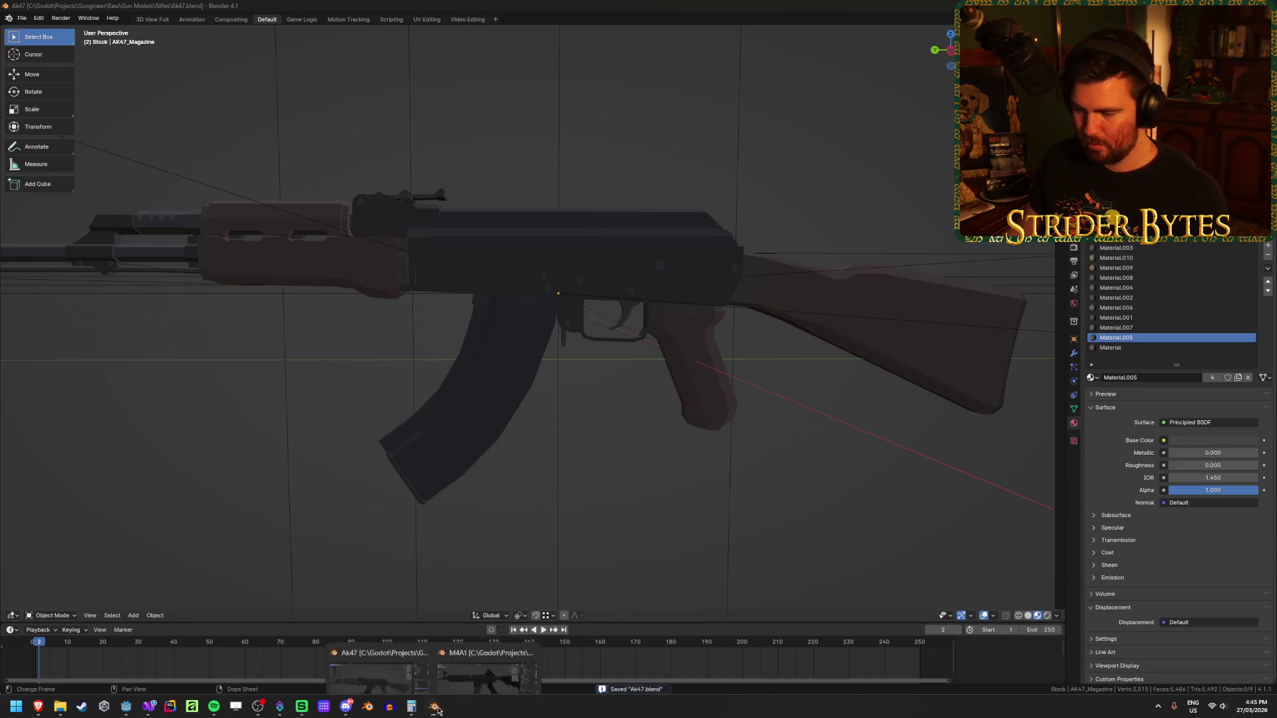
{"action": "left_click", "coordinate": [484, 633]}
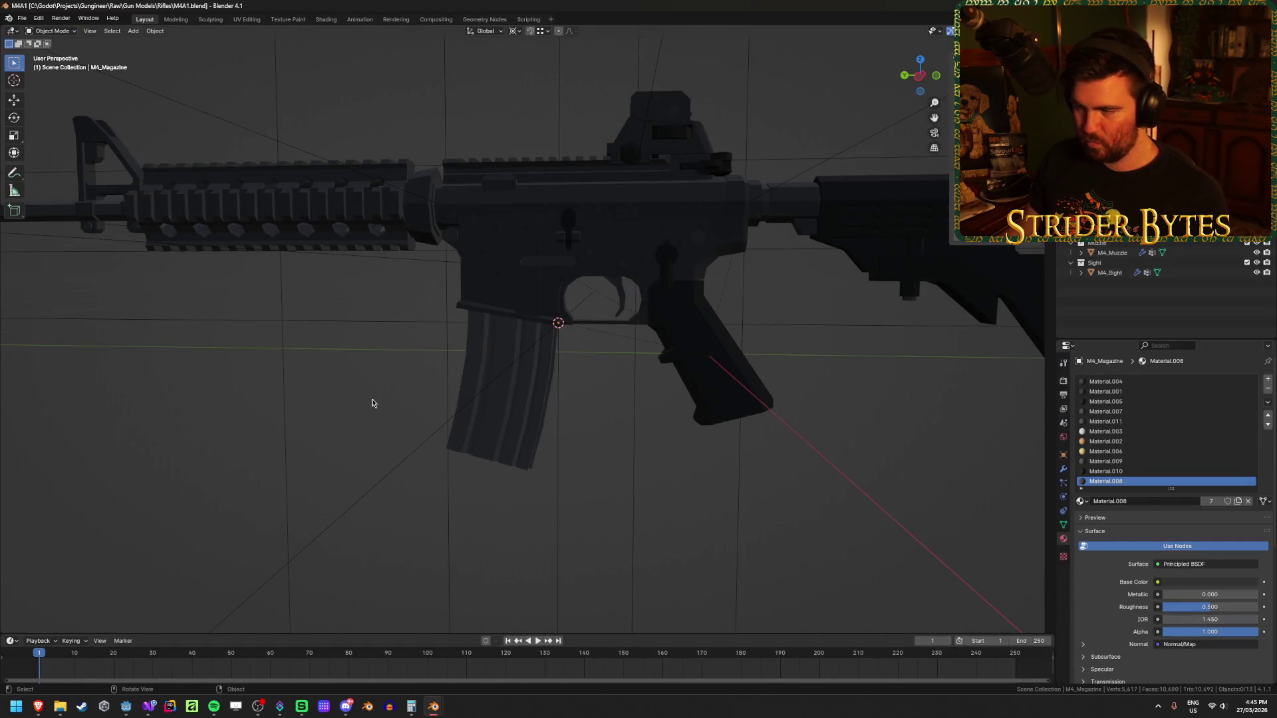
- Copy M4_Magazine from the M4A1 file and paste it into the Ak47 file
{"action": "scroll", "coordinate": [625, 408], "scroll_direction": "up", "scroll_amount": 3}
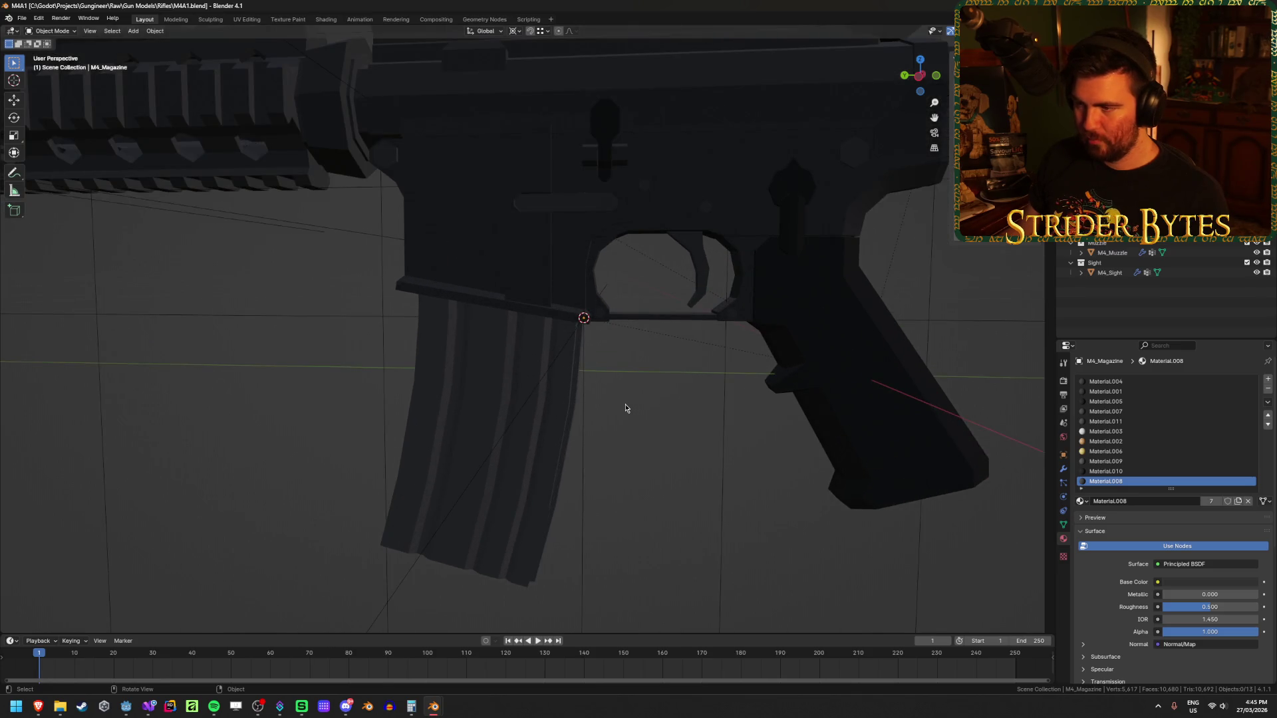
{"action": "left_click", "coordinate": [506, 358]}
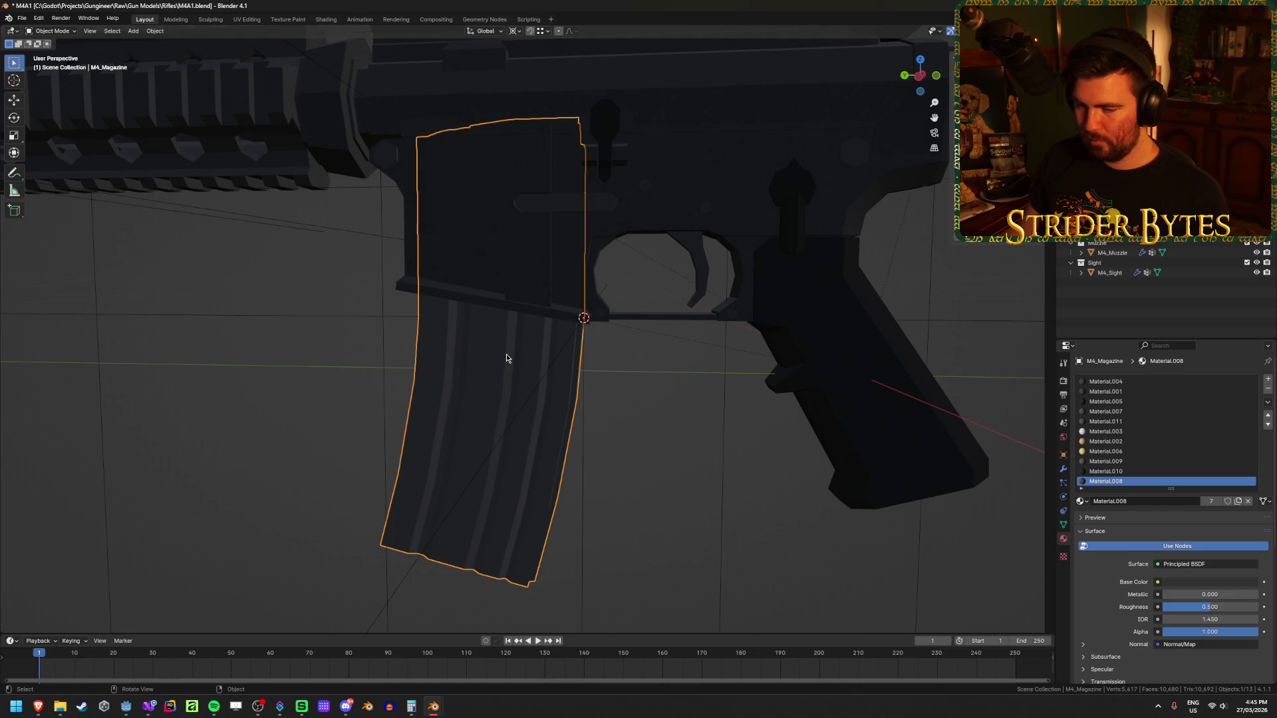
{"action": "right_click", "coordinate": [507, 358]}
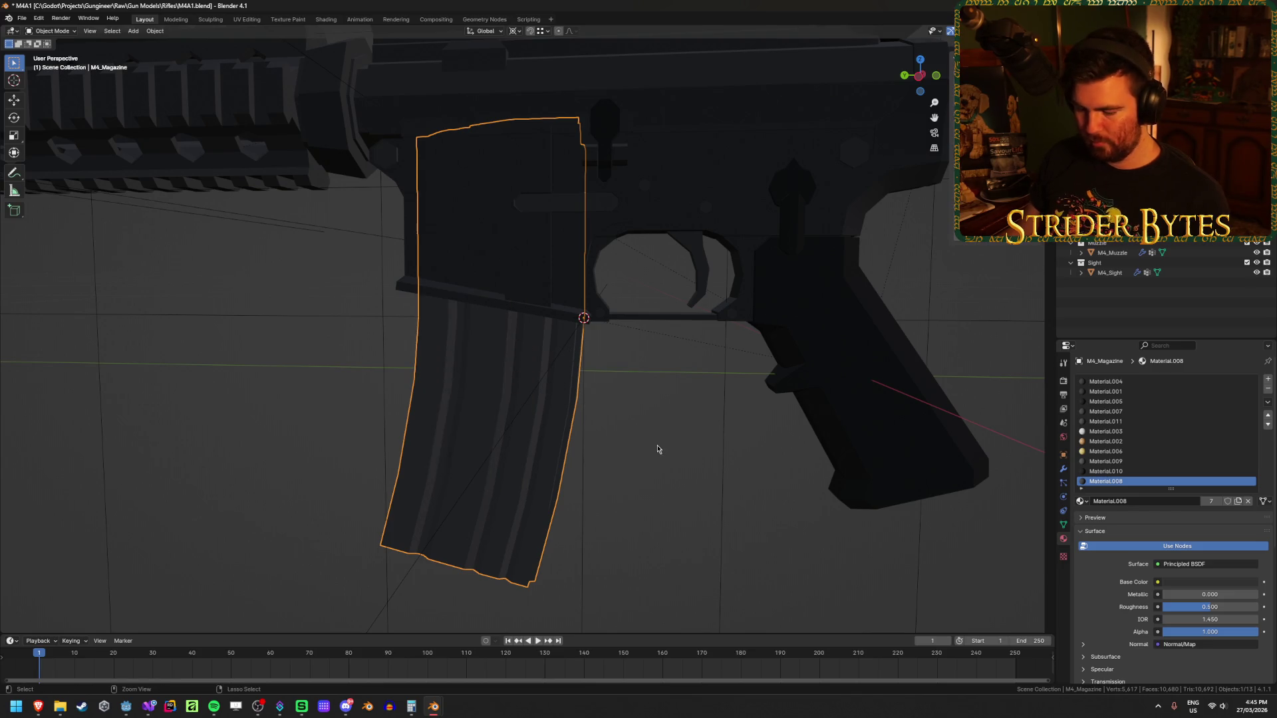
{"action": "mouse_move", "coordinate": [433, 706]}
{"action": "left_click", "coordinate": [489, 652]}
{"action": "key", "text": "ctrl+v"}
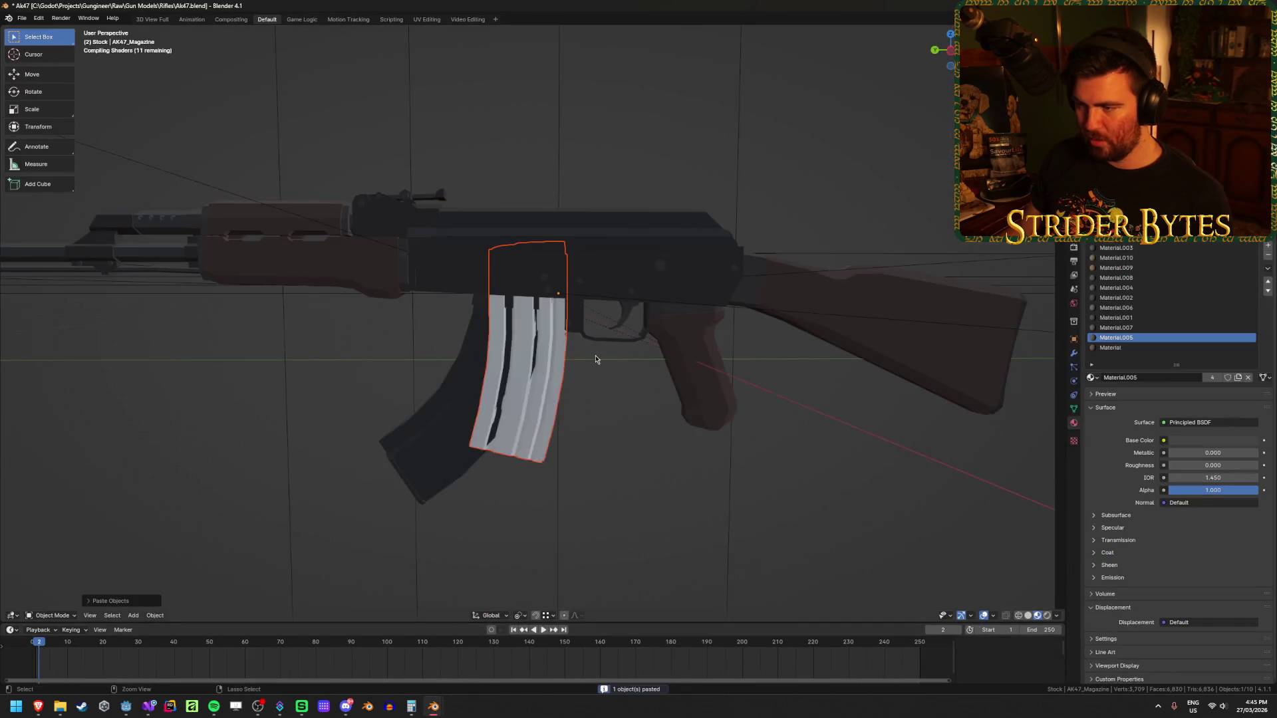
- Select the curved AK47_Magazine and hide it, leaving the pasted M4 magazine in the receiver
{"action": "left_click", "coordinate": [649, 433]}
{"action": "mouse_move", "coordinate": [649, 433]}
{"action": "left_mouse_down"}
{"action": "mouse_move", "coordinate": [577, 408]}
{"action": "mouse_move", "coordinate": [638, 417]}
{"action": "mouse_move", "coordinate": [617, 403]}
{"action": "left_mouse_up"}
{"action": "left_click", "coordinate": [629, 439]}
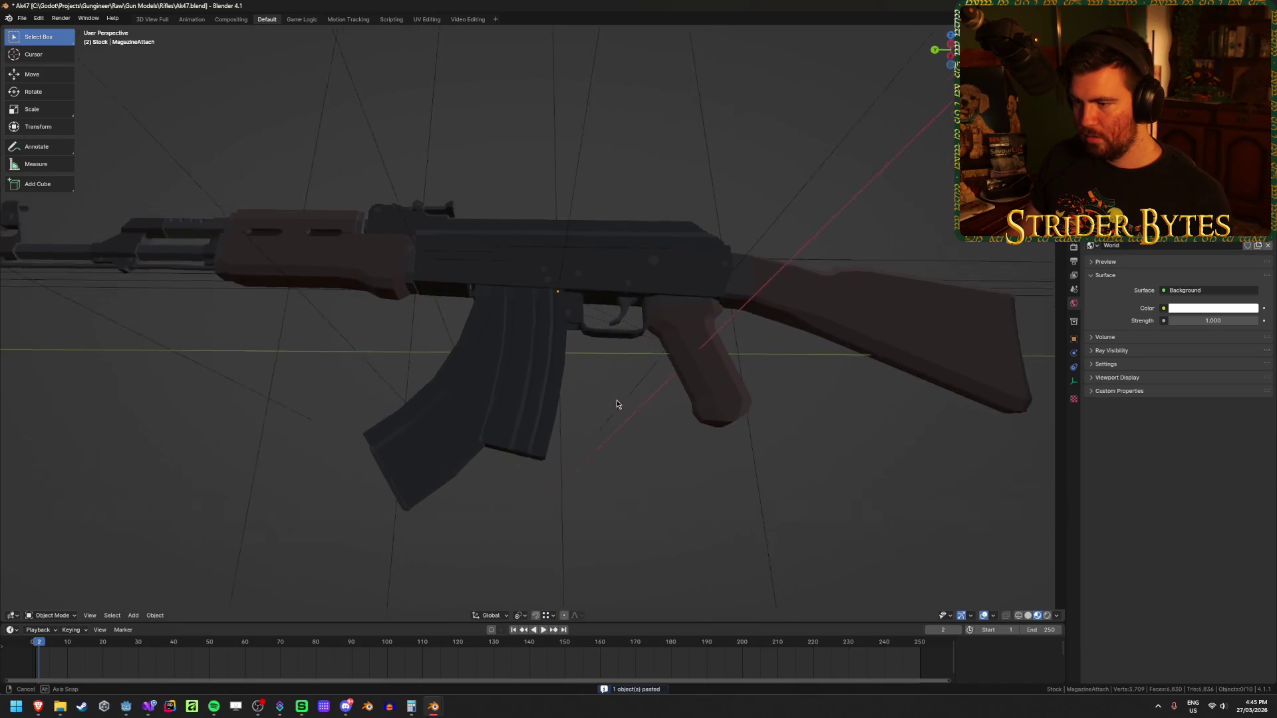
{"action": "left_click", "coordinate": [436, 422]}
{"action": "key", "text": "Delete"}
{"action": "left_click", "coordinate": [543, 336]}
{"action": "mouse_move", "coordinate": [543, 336]}
{"action": "left_mouse_down"}
{"action": "mouse_move", "coordinate": [528, 385]}
{"action": "mouse_move", "coordinate": [513, 365]}
{"action": "mouse_move", "coordinate": [528, 402]}
{"action": "mouse_move", "coordinate": [550, 408]}
{"action": "mouse_move", "coordinate": [634, 379]}
{"action": "left_mouse_up"}
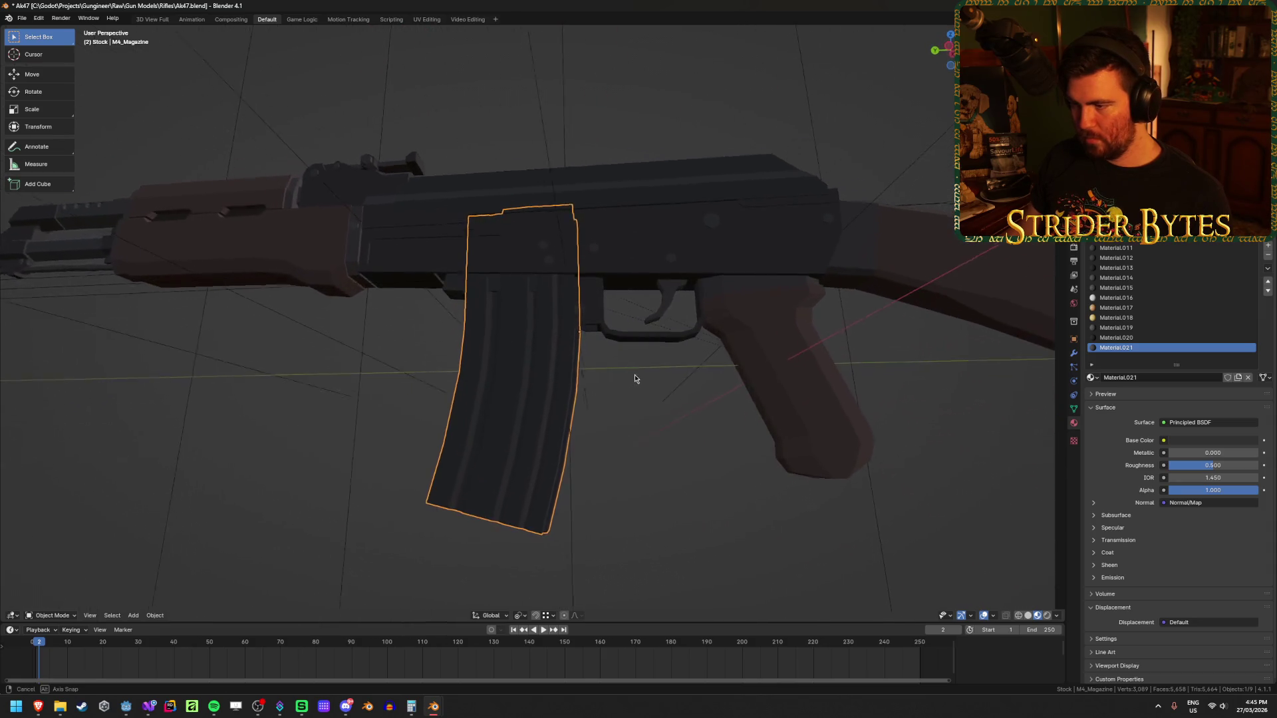
- Orbit around and beneath the rifle, selecting the M4 magazine to inspect its fit
{"action": "left_click", "coordinate": [631, 421]}
{"action": "mouse_move", "coordinate": [630, 422]}
{"action": "left_mouse_down"}
{"action": "mouse_move", "coordinate": [616, 399]}
{"action": "mouse_move", "coordinate": [558, 412]}
{"action": "mouse_move", "coordinate": [650, 436]}
{"action": "mouse_move", "coordinate": [707, 433]}
{"action": "mouse_move", "coordinate": [616, 437]}
{"action": "left_mouse_up"}
{"action": "left_click", "coordinate": [521, 404]}
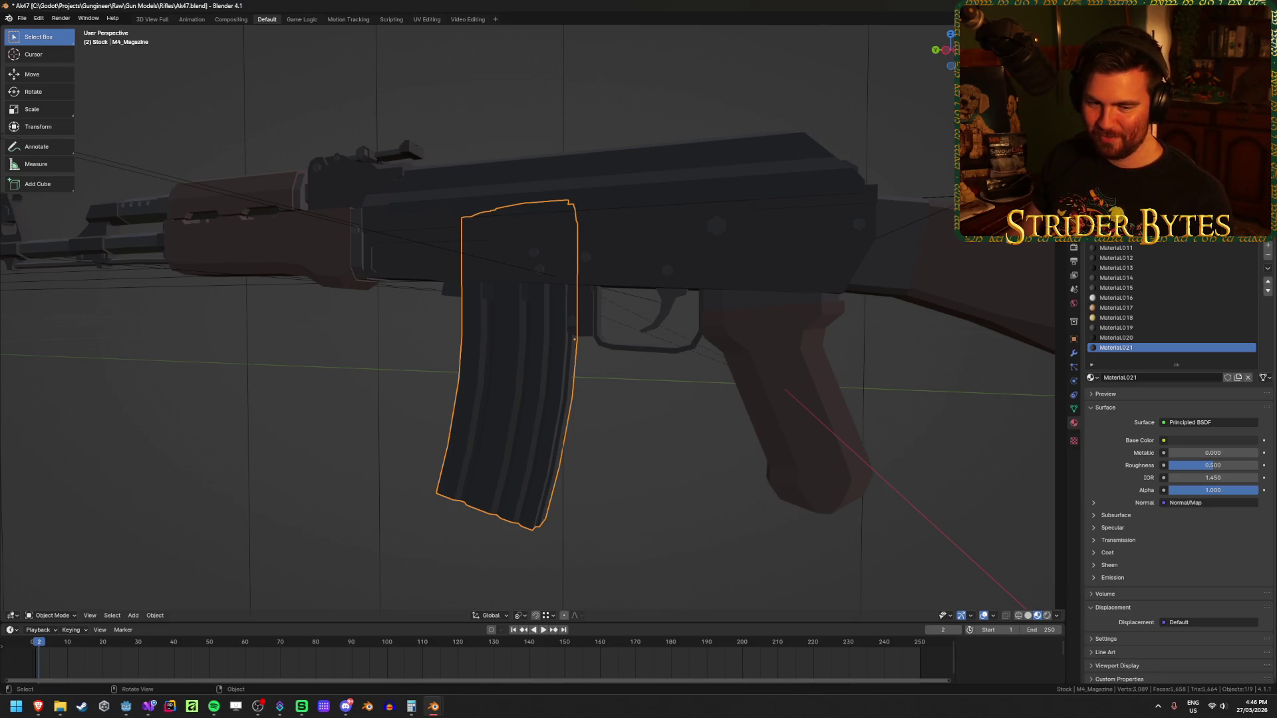
{"action": "key", "text": "alt+a"}
{"action": "key", "text": "ctrl+z"}
{"action": "key", "text": "alt+a"}
{"action": "mouse_move", "coordinate": [633, 467]}
{"action": "left_mouse_down"}
{"action": "mouse_move", "coordinate": [788, 442]}
{"action": "mouse_move", "coordinate": [902, 456]}
{"action": "mouse_move", "coordinate": [749, 439]}
{"action": "mouse_move", "coordinate": [852, 459]}
{"action": "mouse_move", "coordinate": [698, 399]}
{"action": "mouse_move", "coordinate": [490, 420]}
{"action": "mouse_move", "coordinate": [442, 396]}
{"action": "mouse_move", "coordinate": [448, 323]}
{"action": "mouse_move", "coordinate": [383, 400]}
{"action": "mouse_move", "coordinate": [556, 422]}
{"action": "left_mouse_up"}
{"action": "left_click", "coordinate": [556, 422]}
{"action": "left_click", "coordinate": [730, 488]}
{"action": "mouse_move", "coordinate": [730, 488]}
{"action": "left_mouse_down"}
{"action": "mouse_move", "coordinate": [624, 532]}
{"action": "mouse_move", "coordinate": [692, 502]}
{"action": "mouse_move", "coordinate": [507, 426]}
{"action": "mouse_move", "coordinate": [632, 407]}
{"action": "mouse_move", "coordinate": [637, 386]}
{"action": "left_mouse_up"}
{"action": "left_click", "coordinate": [506, 427]}
{"action": "left_click", "coordinate": [781, 358]}
{"action": "mouse_move", "coordinate": [781, 358]}
{"action": "left_mouse_down"}
{"action": "mouse_move", "coordinate": [835, 328]}
{"action": "mouse_move", "coordinate": [513, 421]}
{"action": "left_mouse_up"}
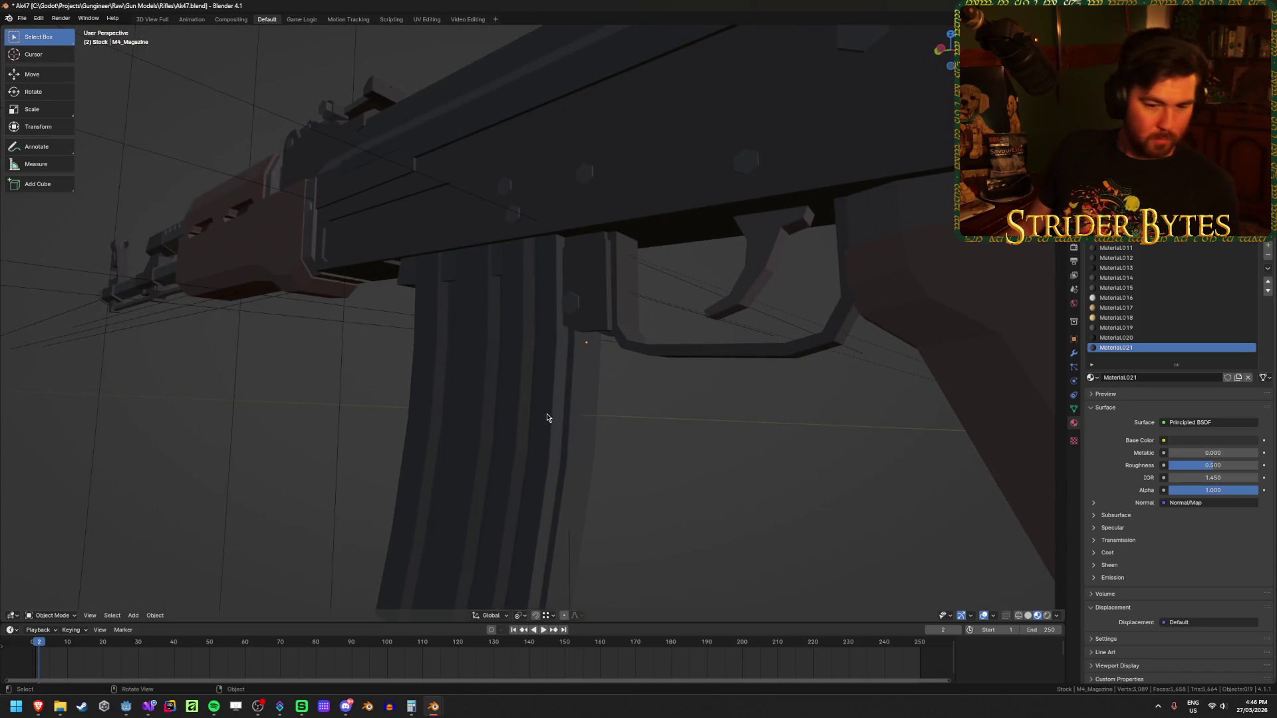
{"action": "mouse_move", "coordinate": [550, 405]}
{"action": "left_mouse_down"}
{"action": "mouse_move", "coordinate": [556, 370]}
{"action": "mouse_move", "coordinate": [516, 419]}
{"action": "mouse_move", "coordinate": [538, 396]}
{"action": "left_mouse_up"}
- Move the 3D cursor to the M4 magazine's origin with Cursor to Selected
{"action": "left_click", "coordinate": [538, 397]}
{"action": "key", "text": "shift+s"}
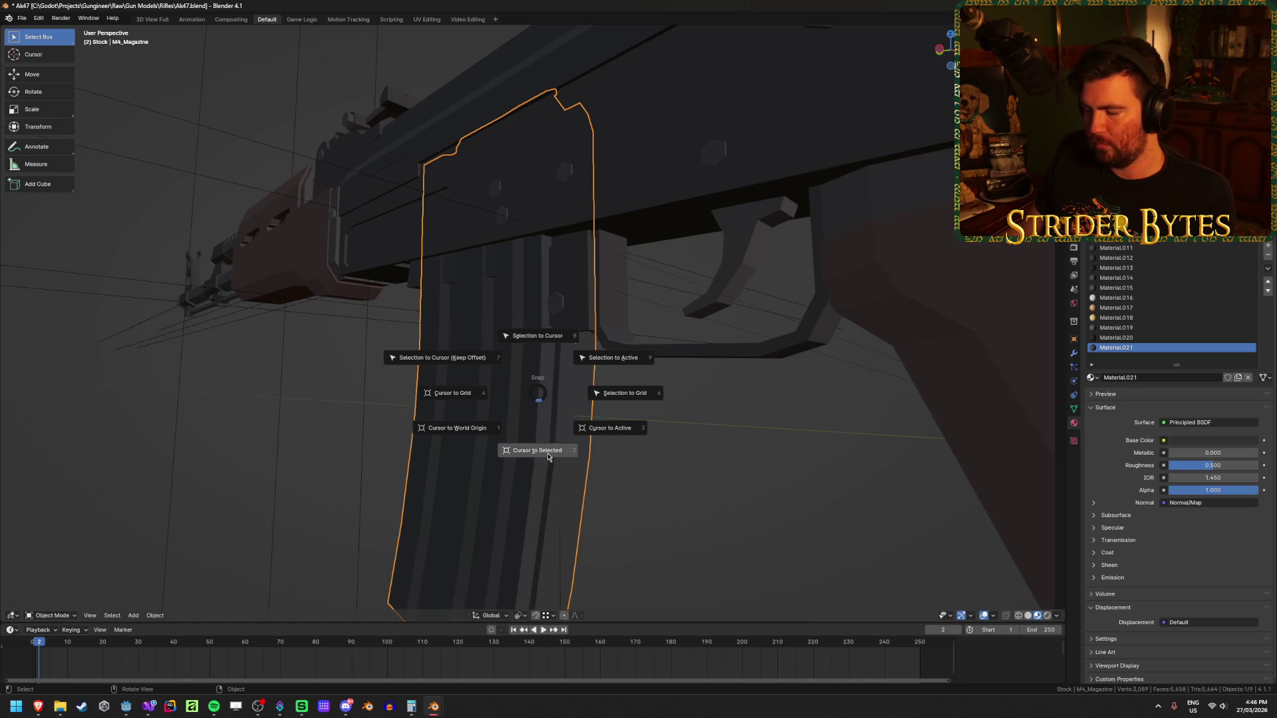
{"action": "left_click", "coordinate": [567, 456]}
{"action": "left_click", "coordinate": [696, 485]}
{"action": "mouse_move", "coordinate": [695, 485]}
{"action": "left_mouse_down"}
{"action": "mouse_move", "coordinate": [640, 460]}
{"action": "mouse_move", "coordinate": [674, 460]}
{"action": "mouse_move", "coordinate": [659, 476]}
{"action": "mouse_move", "coordinate": [636, 470]}
{"action": "mouse_move", "coordinate": [635, 437]}
{"action": "left_mouse_up"}
{"action": "scroll", "coordinate": [634, 436], "scroll_direction": "up", "scroll_amount": 3}
{"action": "scroll", "coordinate": [634, 437], "scroll_direction": "down", "scroll_amount": 3}
- Delete the M4 magazine, unhide the curved AK magazine, and set its origin to the cursor
{"action": "left_click", "coordinate": [522, 398]}
{"action": "key", "text": "x"}
{"action": "left_click", "coordinate": [522, 398]}
{"action": "key", "text": "alt+h"}
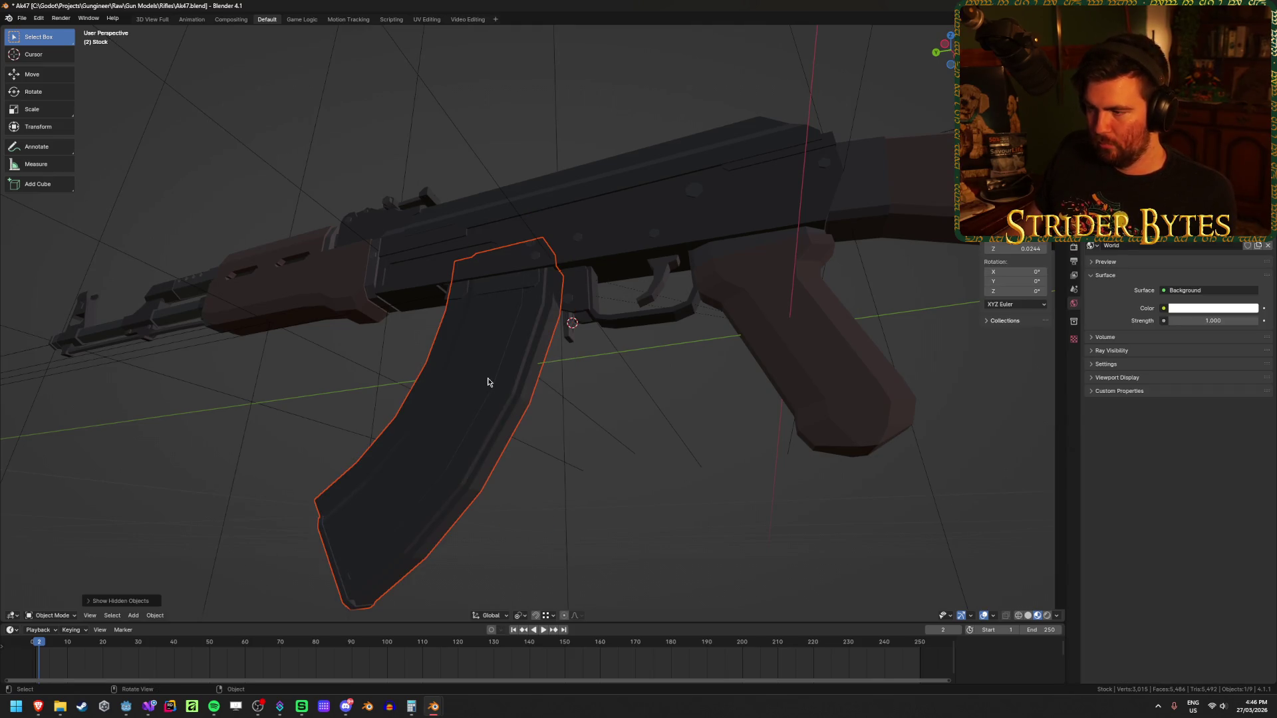
{"action": "left_click", "coordinate": [485, 379]}
{"action": "right_click", "coordinate": [627, 378]}
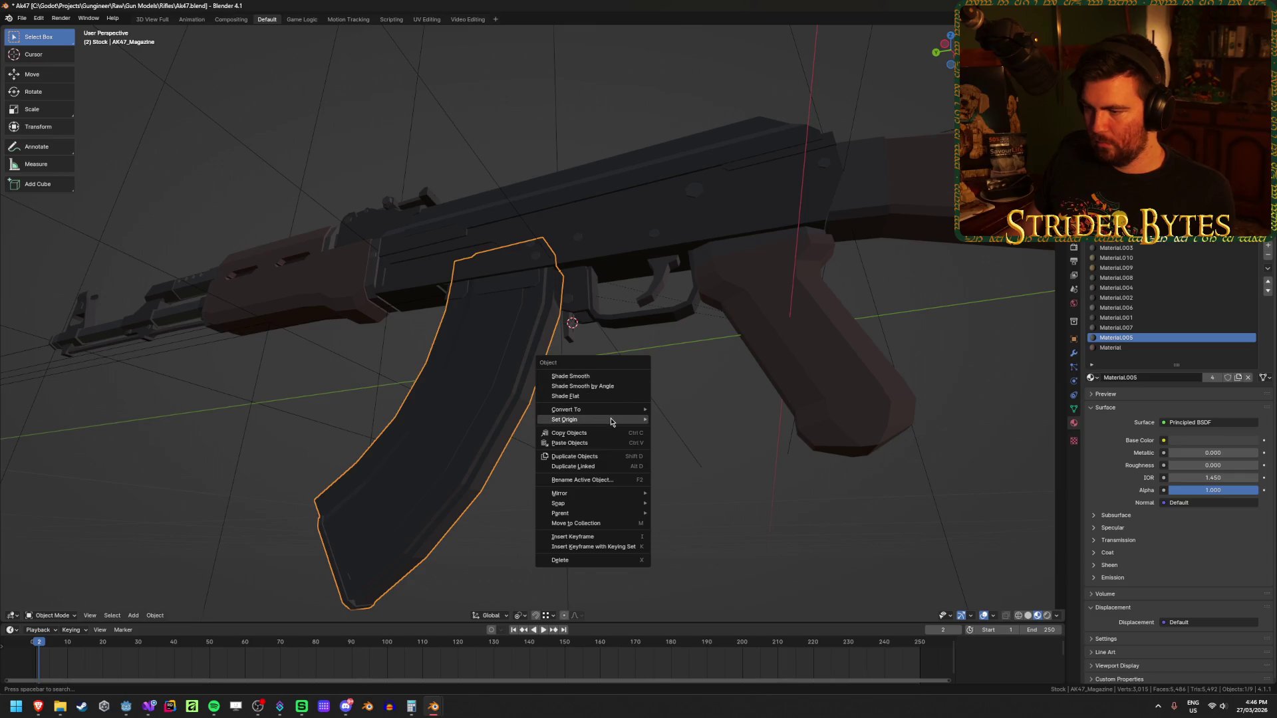
{"action": "mouse_move", "coordinate": [619, 420]}
{"action": "left_click", "coordinate": [692, 444]}
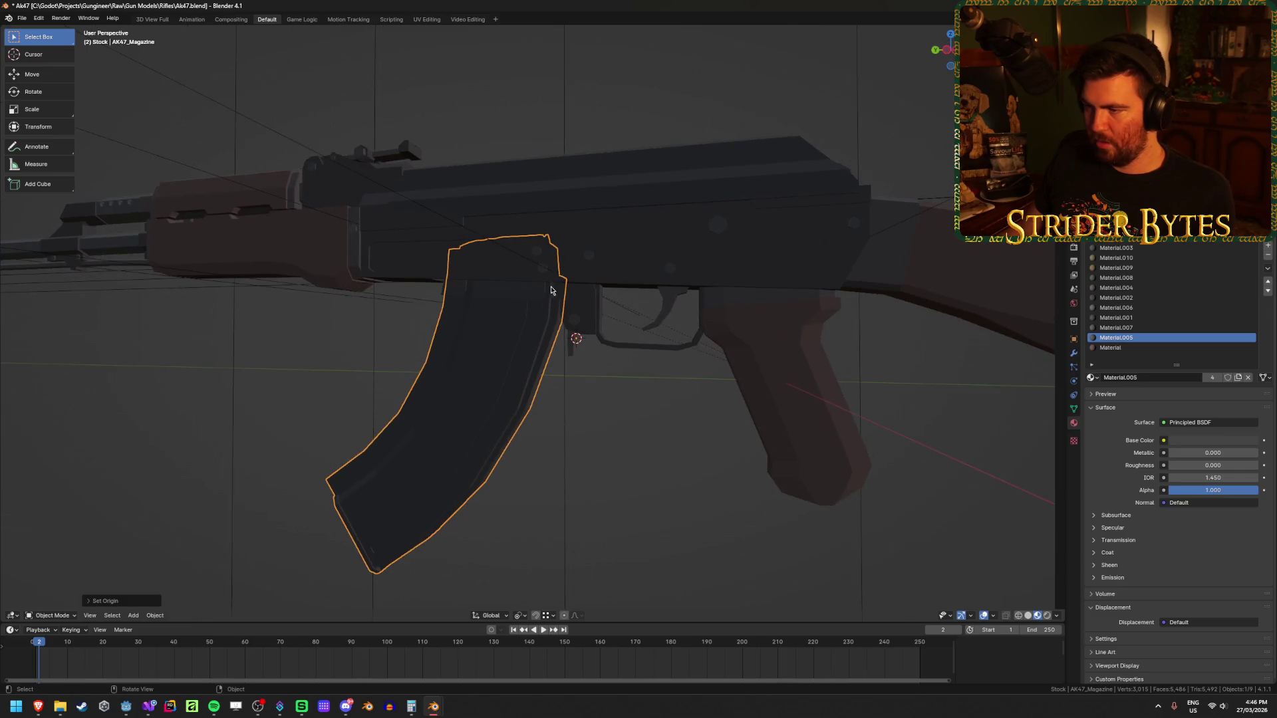
- Snap MagazineAttach to the cursor, save AK47.blend, and make Magazine the active collection
{"action": "left_click", "coordinate": [607, 266]}
{"action": "left_click", "coordinate": [470, 233]}
{"action": "key", "text": "shift+s"}
{"action": "left_click", "coordinate": [465, 172]}
{"action": "left_click", "coordinate": [659, 469]}
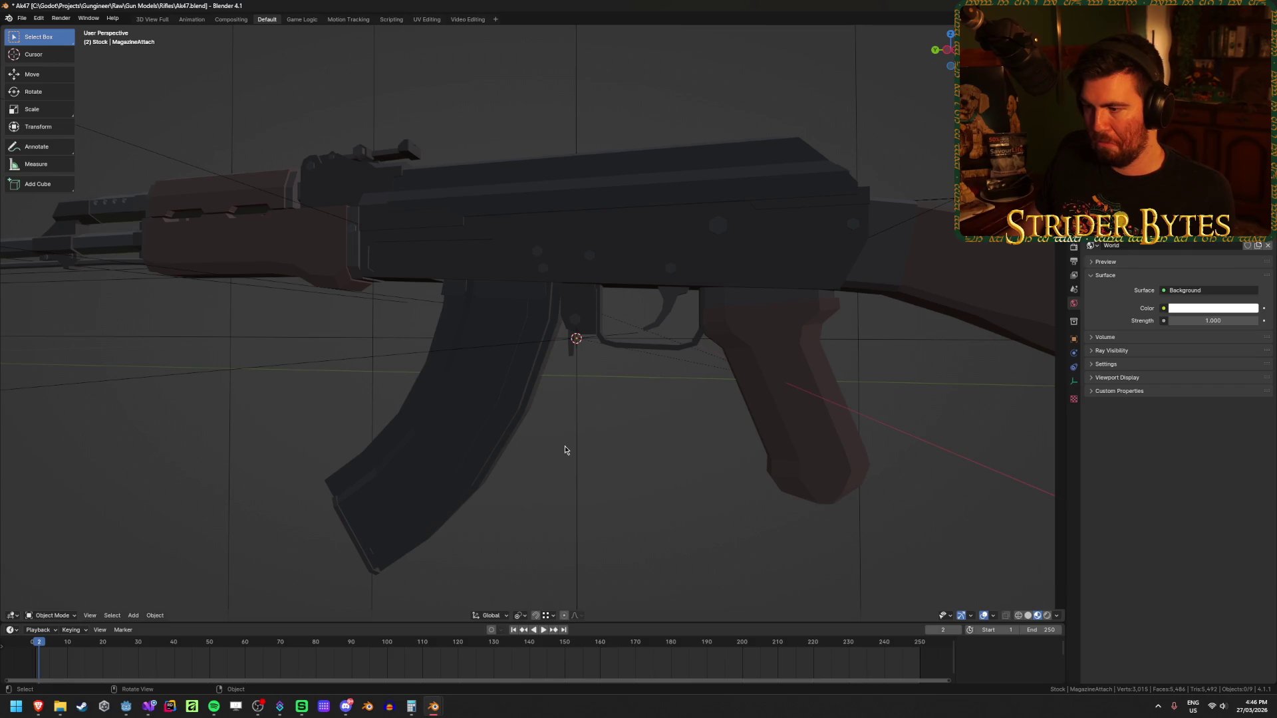
{"action": "key", "text": "ctrl+s"}
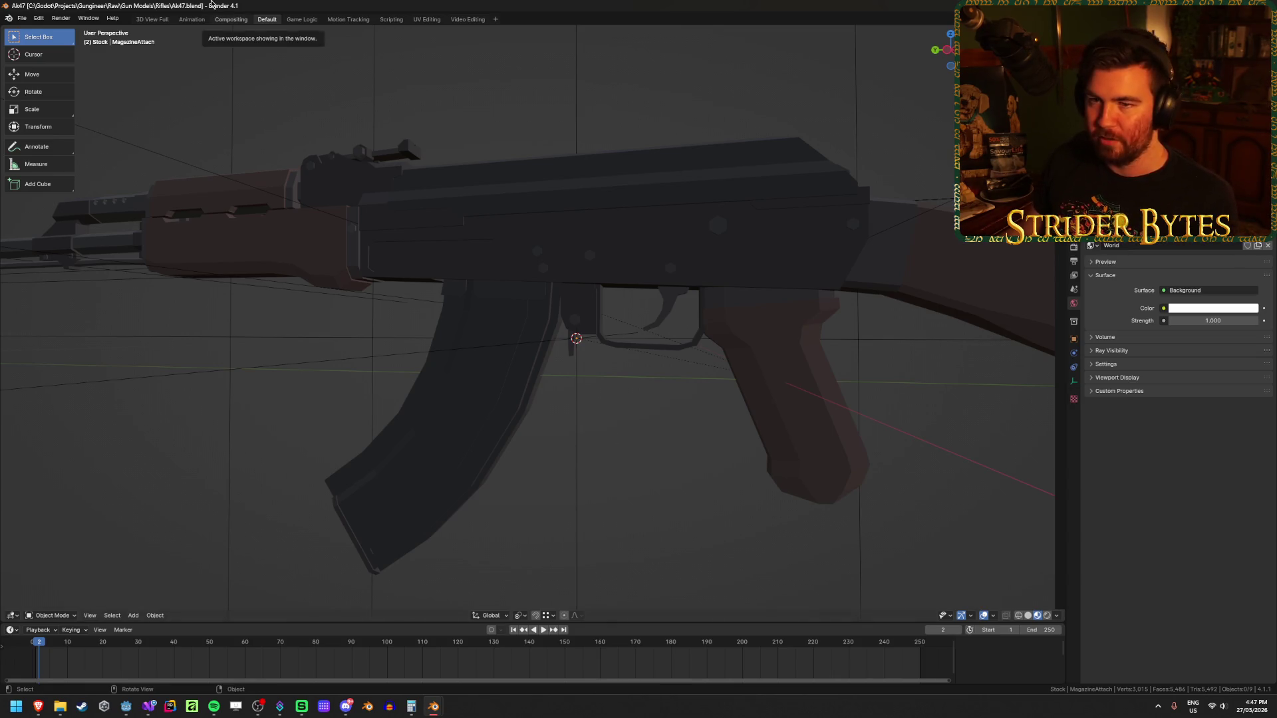
{"action": "key", "text": "Up"}
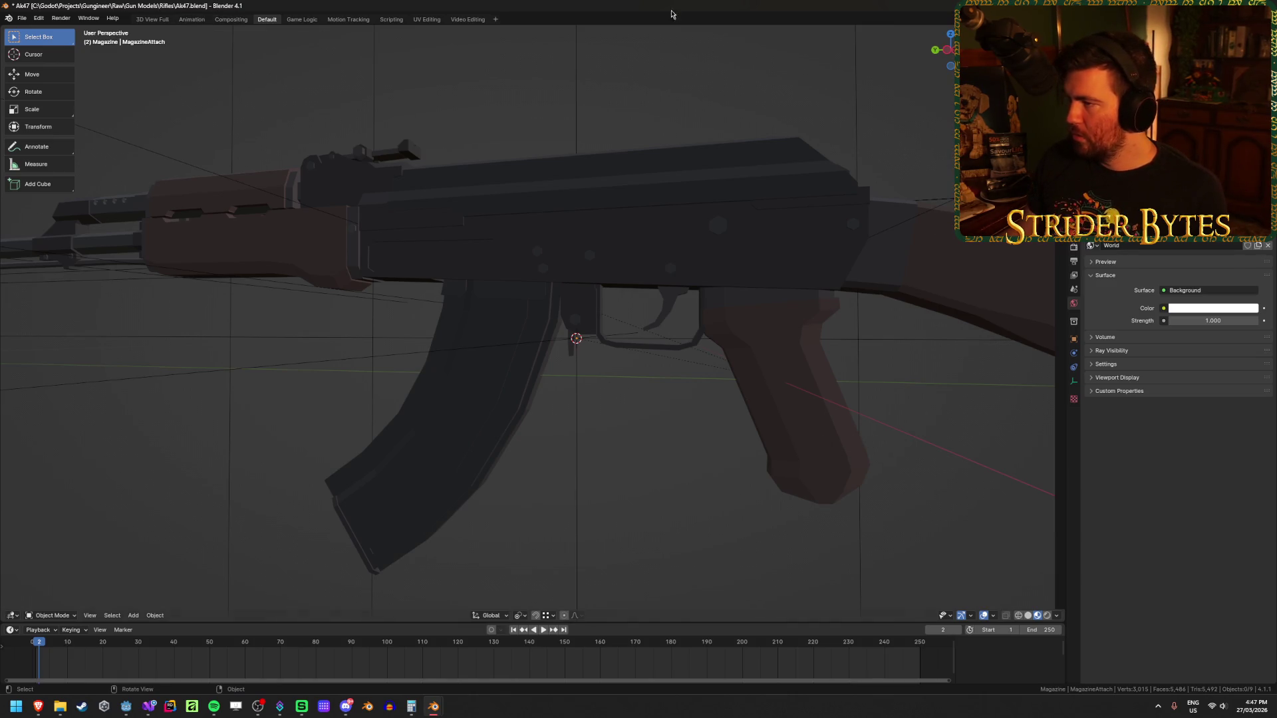
{"action": "key", "text": "shift+r"}
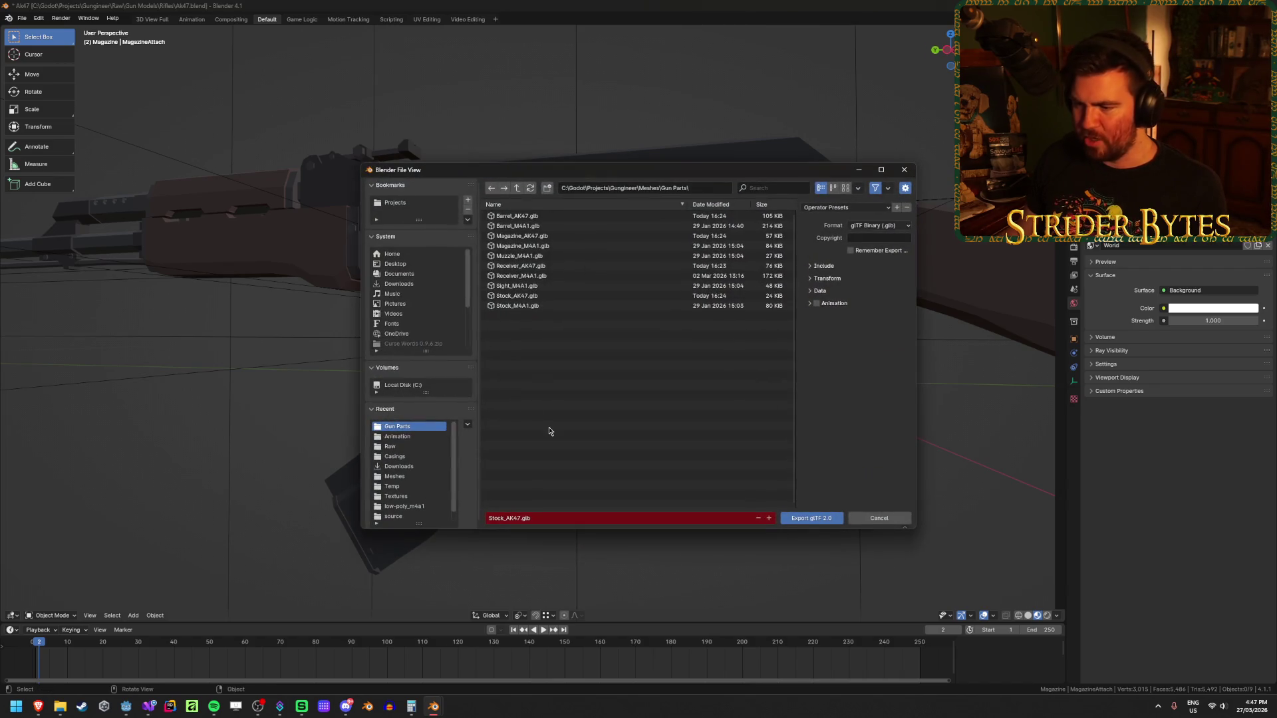
- Export the stock and magazine as Stock_AK47.glb and Magazine_AK47.glb into Gun Parts
{"action": "left_click", "coordinate": [568, 297]}
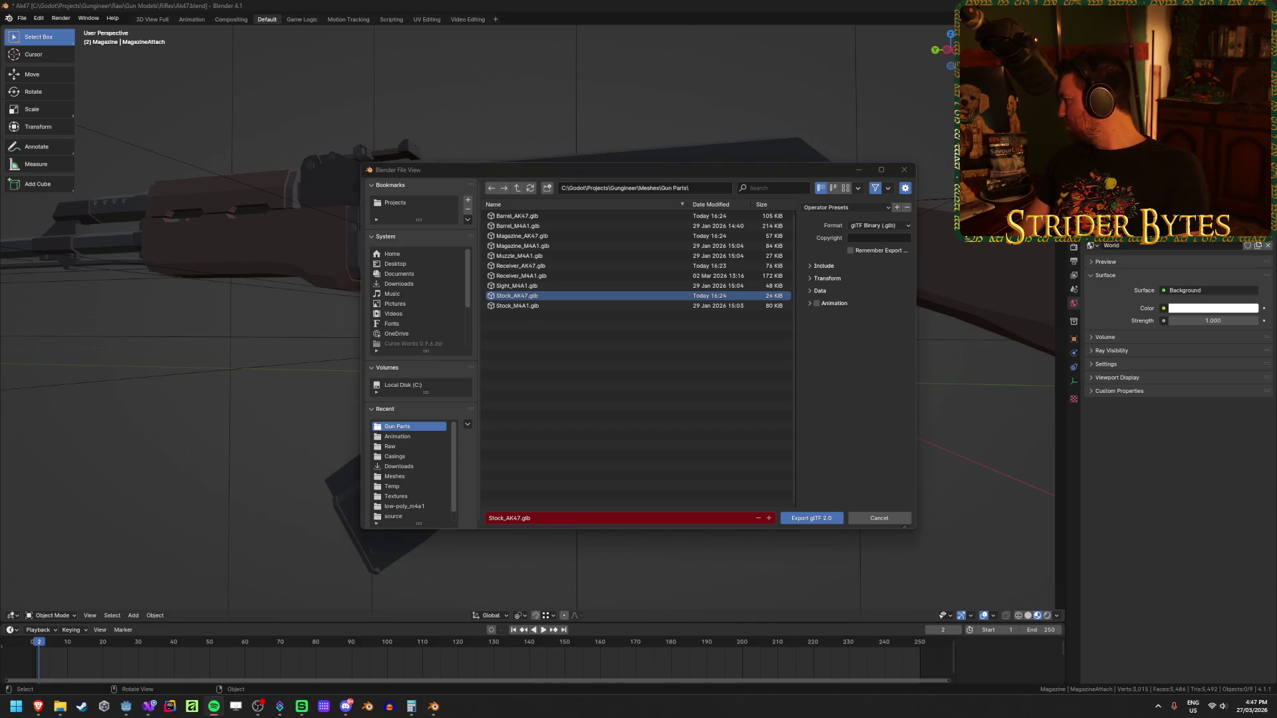
{"action": "left_click", "coordinate": [681, 394]}
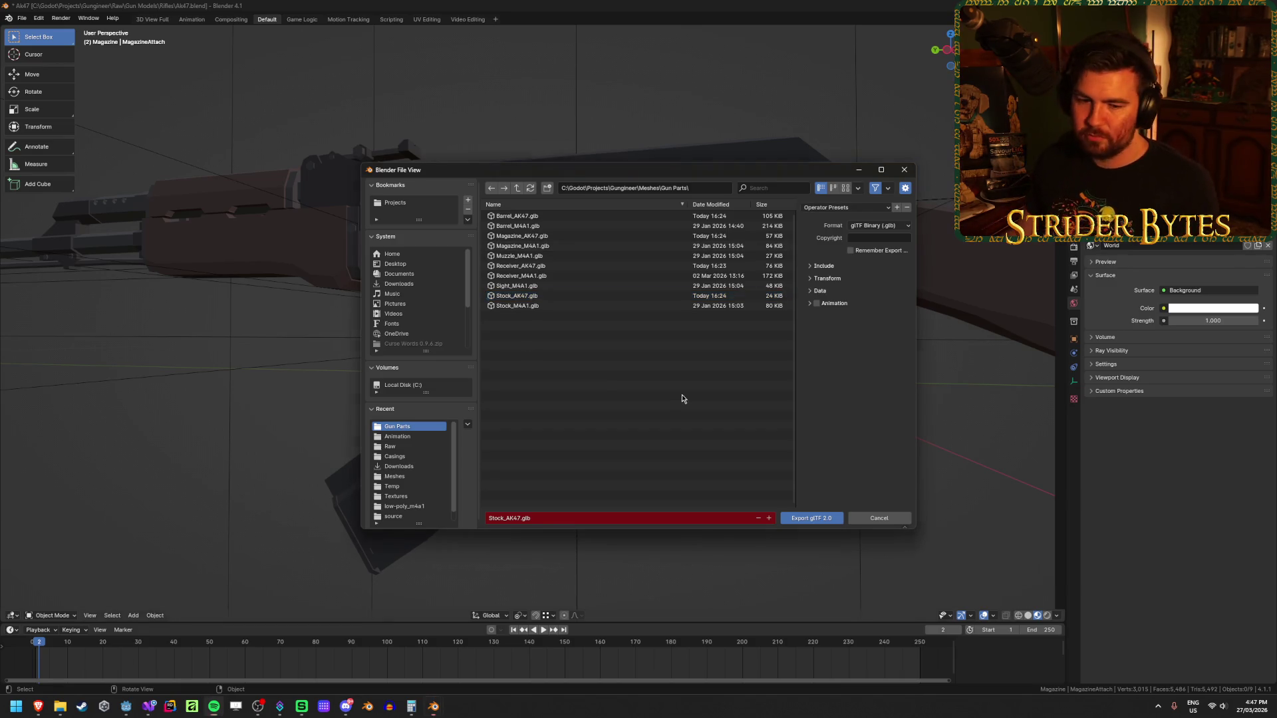
{"action": "left_click", "coordinate": [560, 297]}
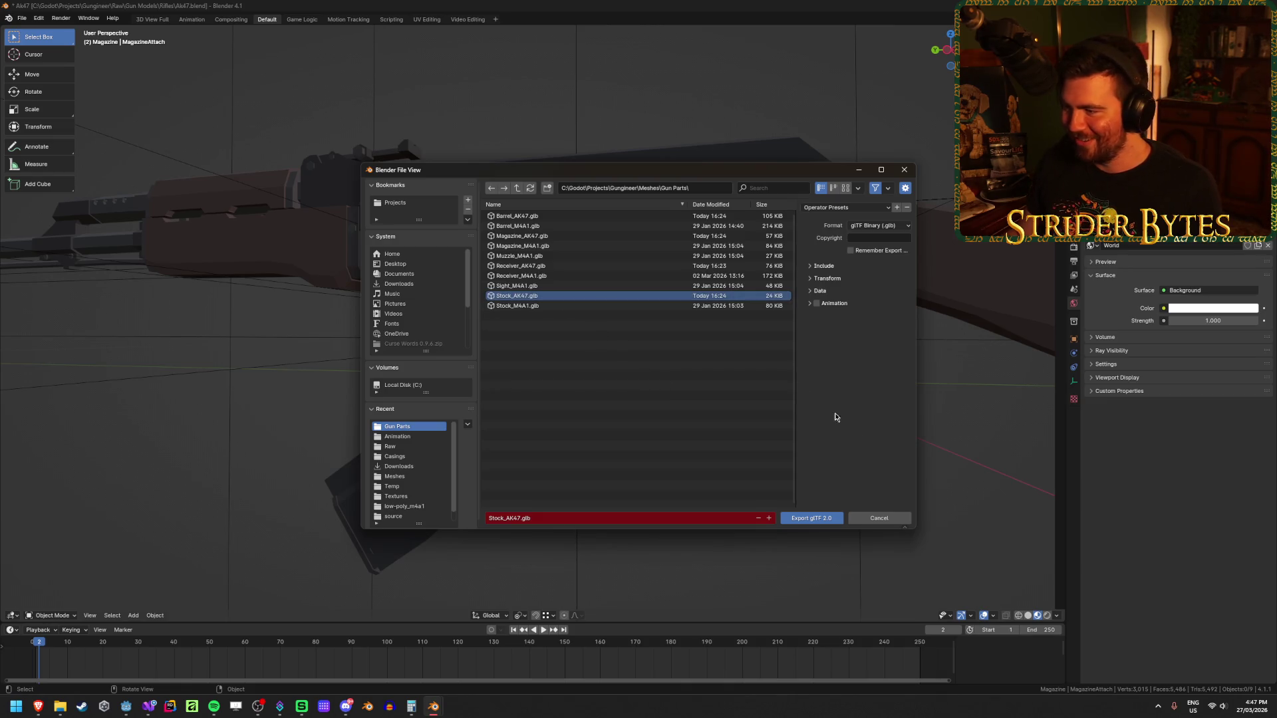
{"action": "left_click", "coordinate": [826, 520]}
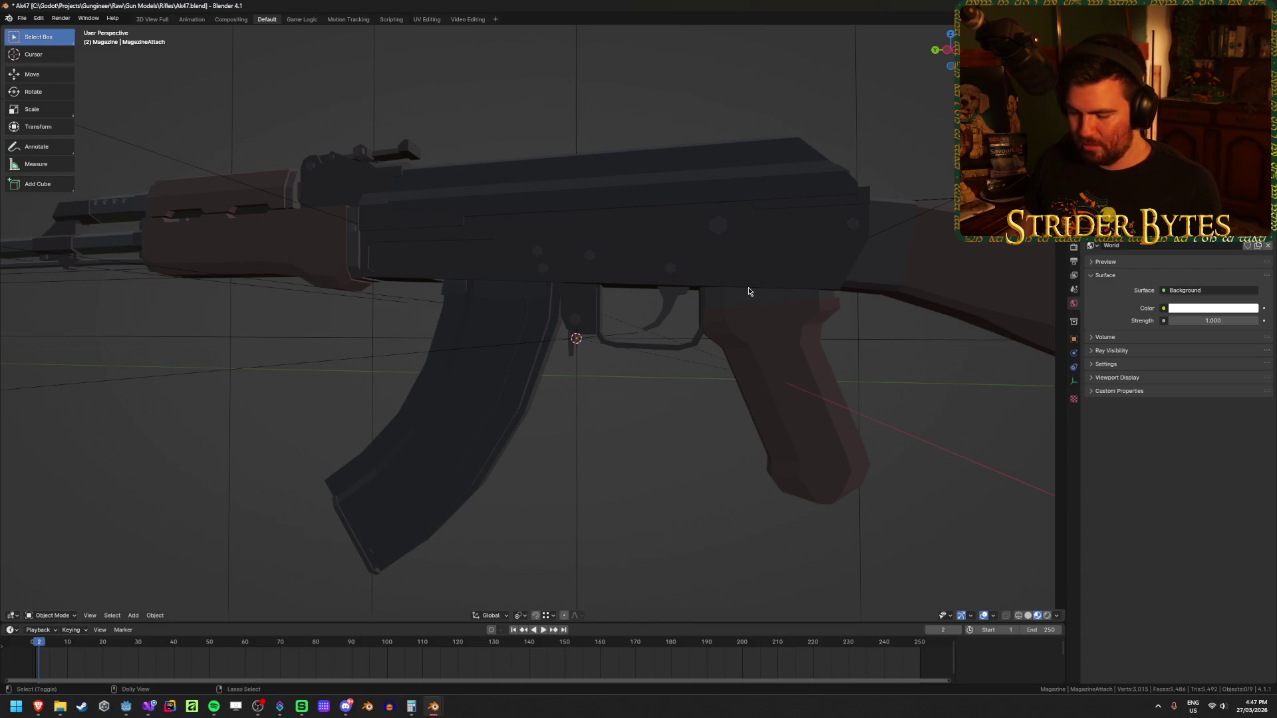
{"action": "key", "text": "shift+r"}
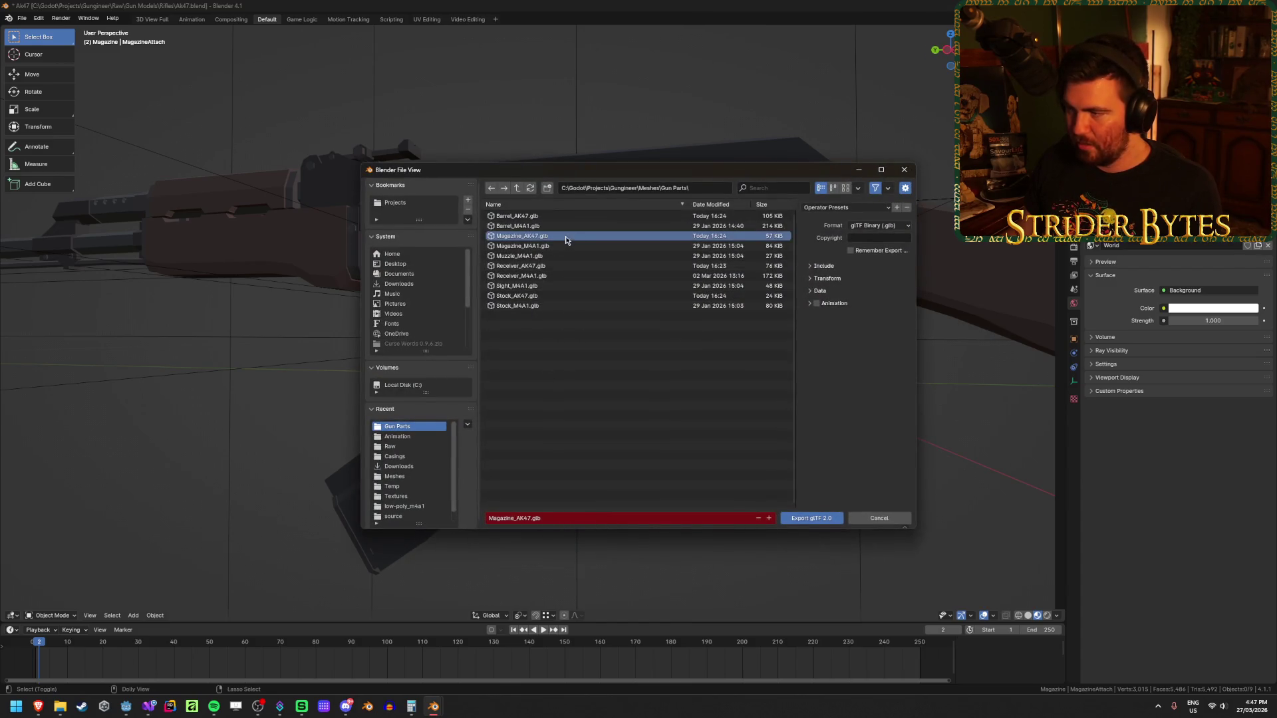
{"action": "left_click", "coordinate": [812, 518]}
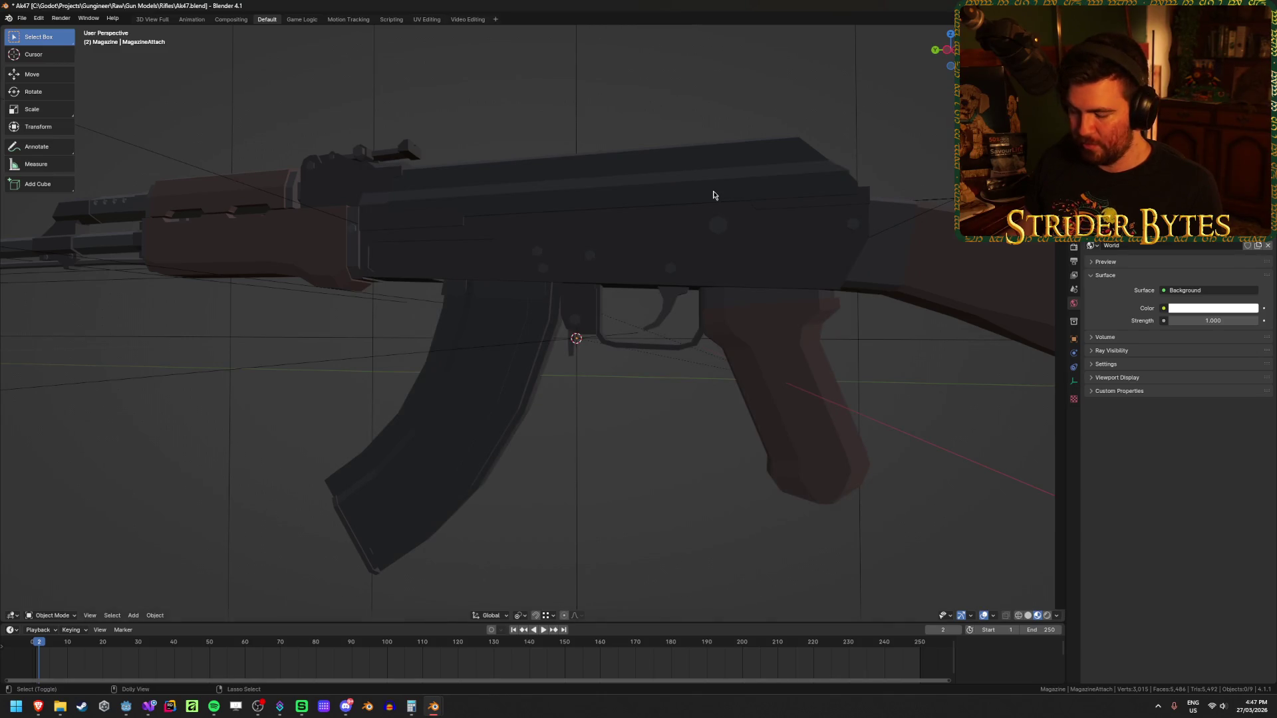
- Export Receiver_AK47.glb, save Ak47.blend, and return to the Godot editor
{"action": "key", "text": "shift+r"}
{"action": "left_click", "coordinate": [566, 265]}
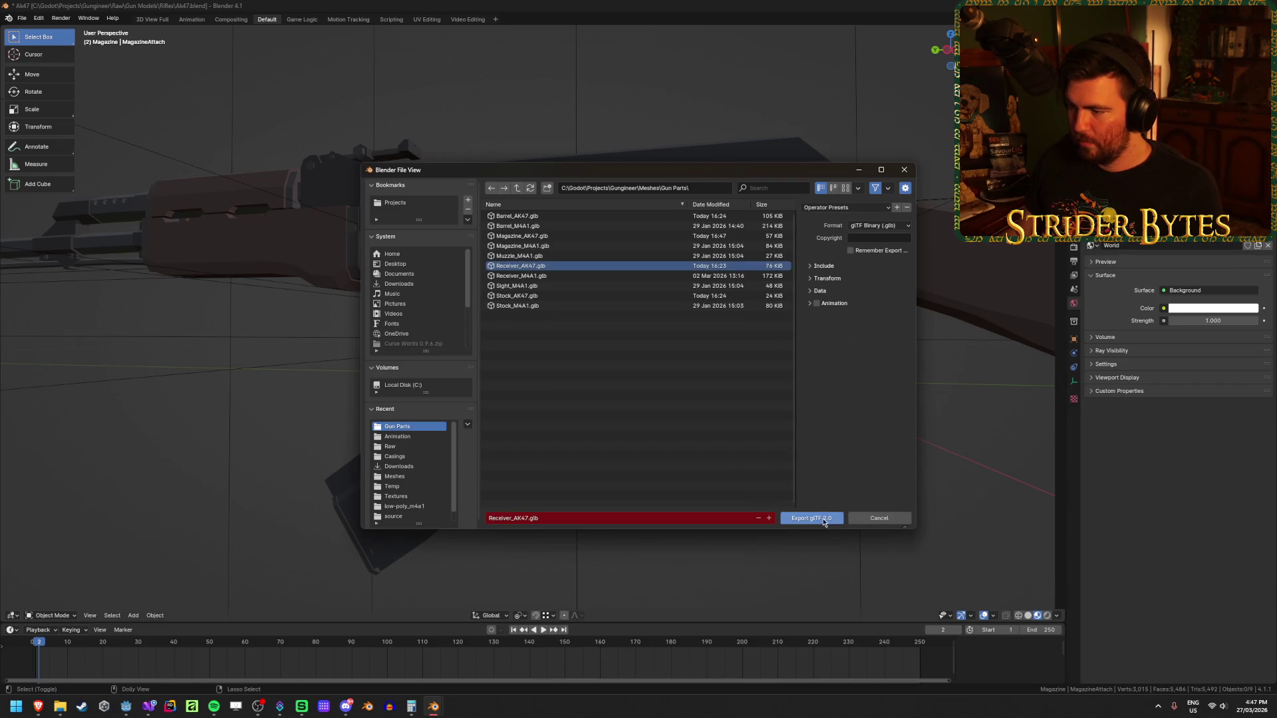
{"action": "left_click", "coordinate": [808, 518]}
{"action": "key", "text": "ctrl+s"}
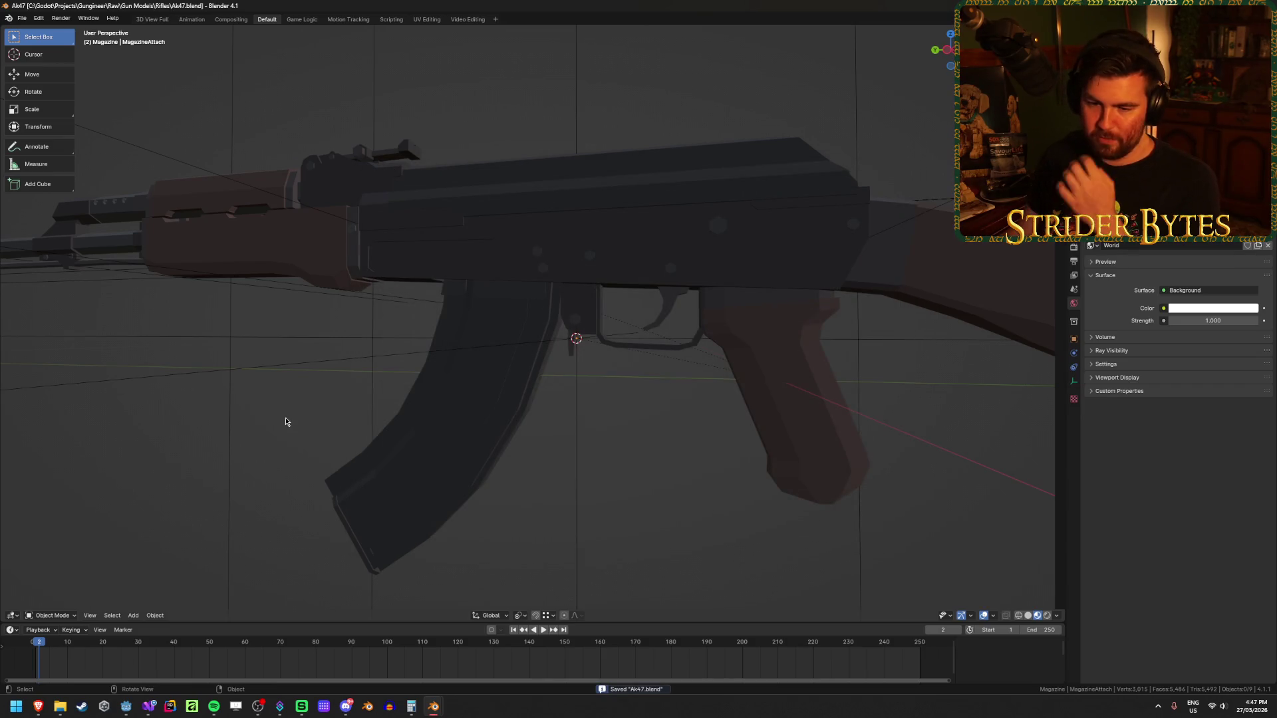
{"action": "left_click", "coordinate": [126, 707]}
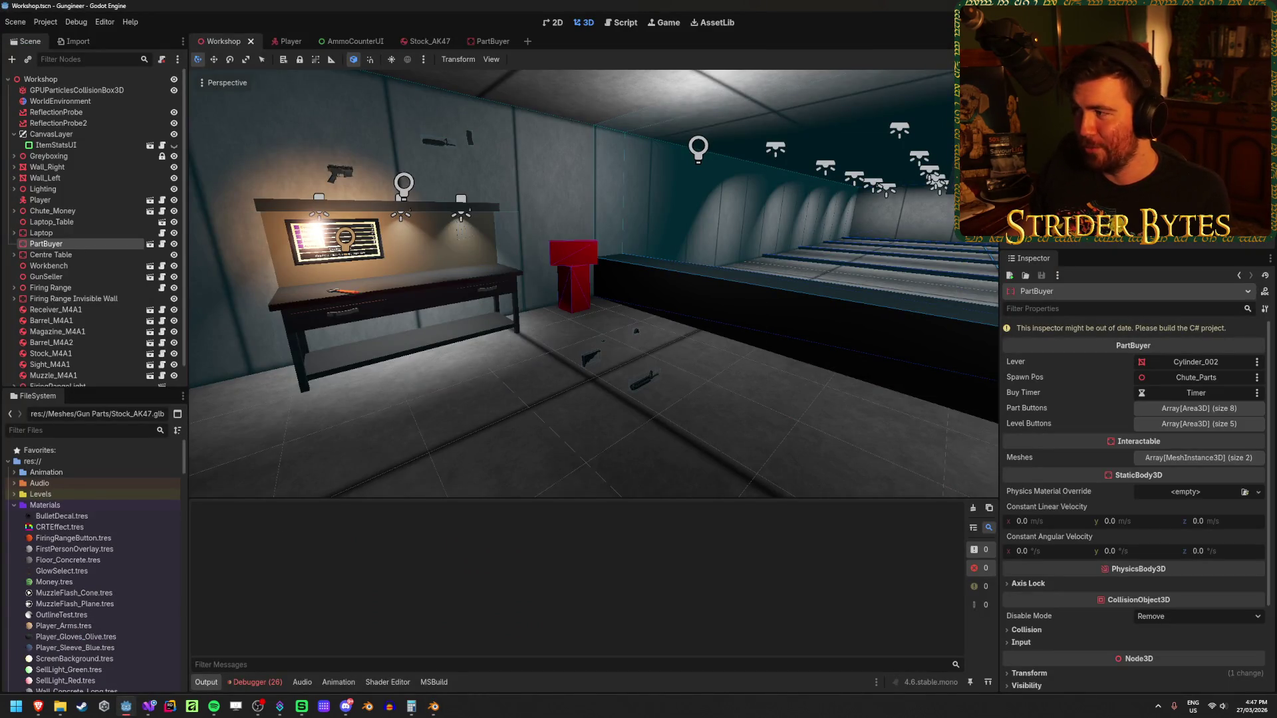
- Run the game briefly, stop it, and open Prefabs/Gun Parts/Magazine_AK47.tscn to view the magazine
{"action": "key", "text": "alt+b"}
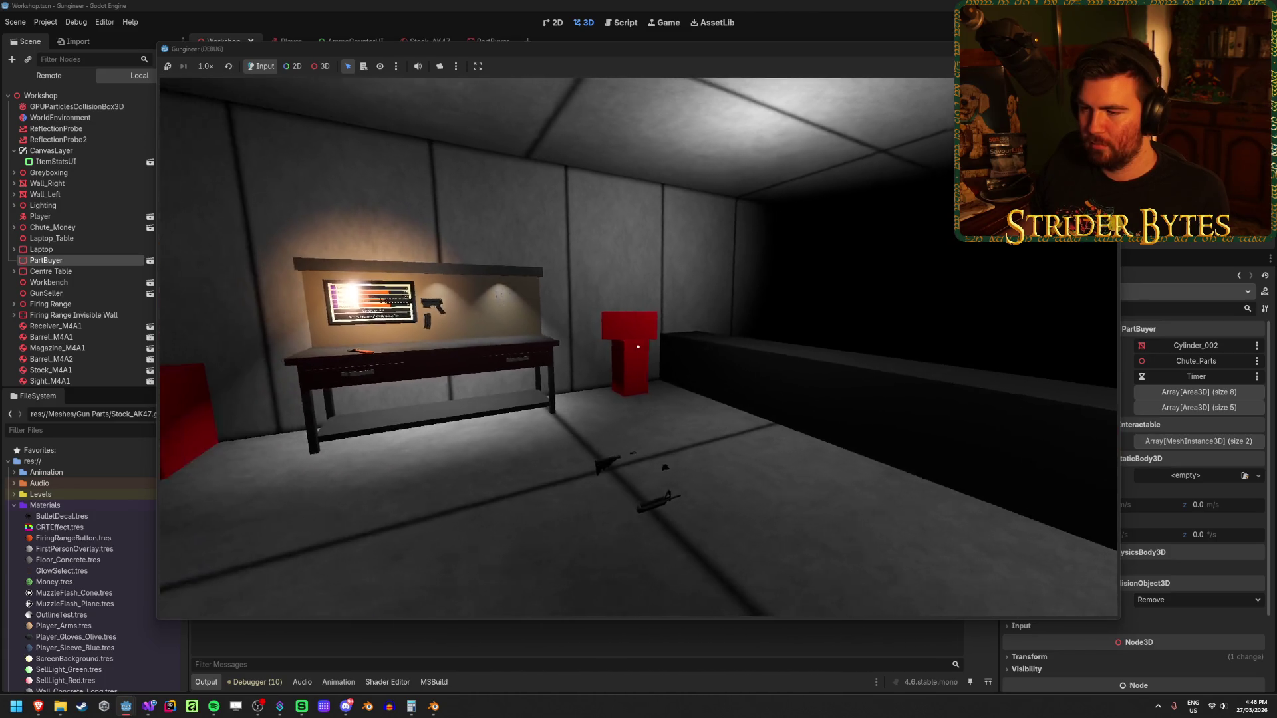
{"action": "key", "text": "F8"}
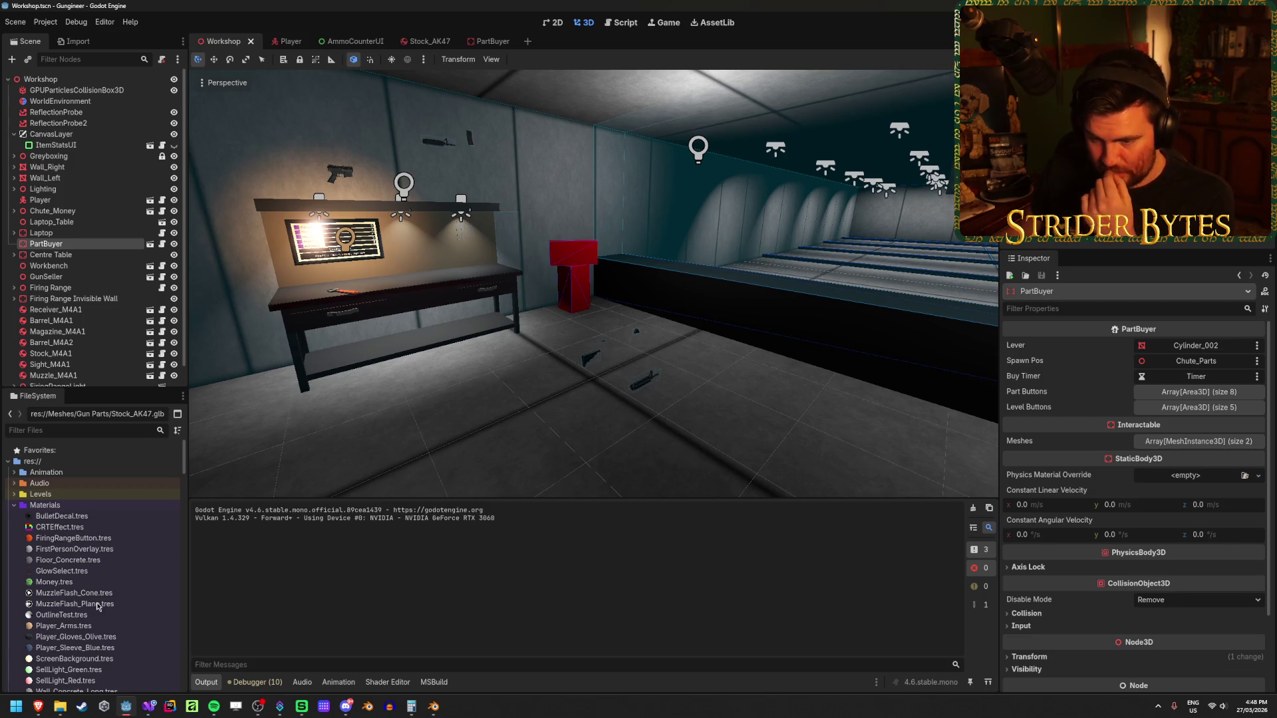
{"action": "scroll", "coordinate": [97, 585], "scroll_direction": "down", "scroll_amount": 10}
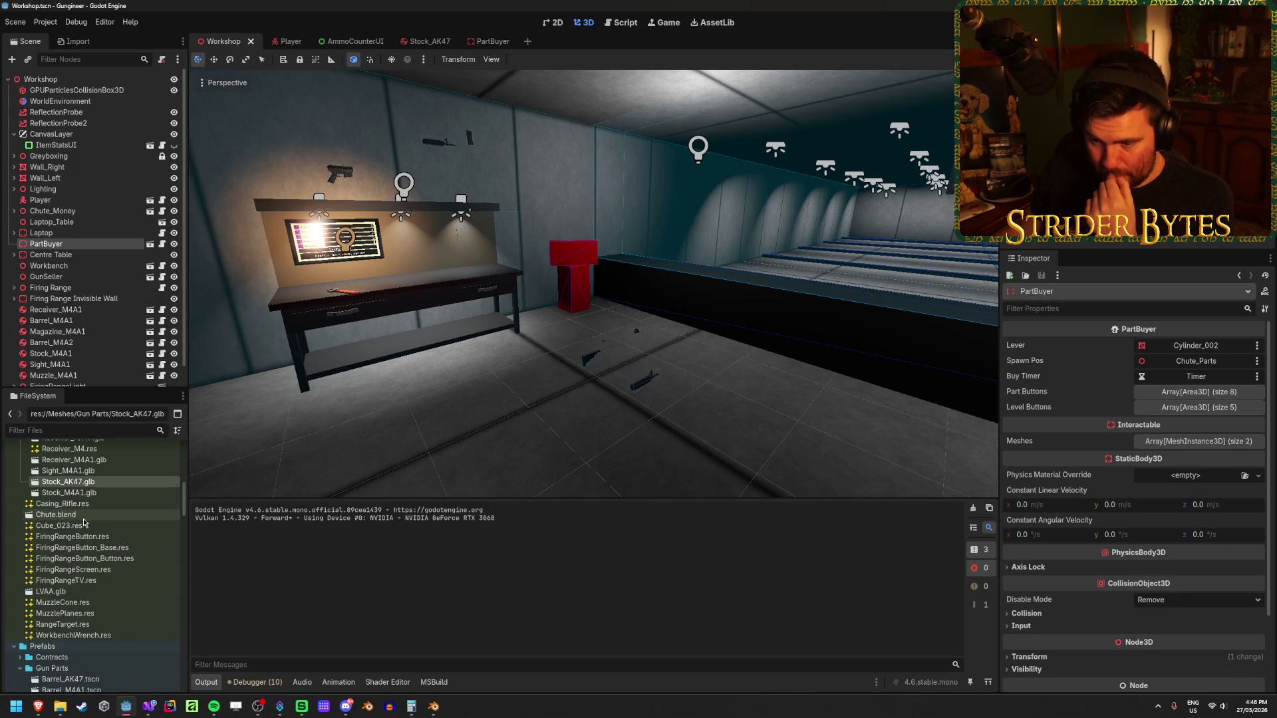
{"action": "scroll", "coordinate": [95, 526], "scroll_direction": "down", "scroll_amount": 5}
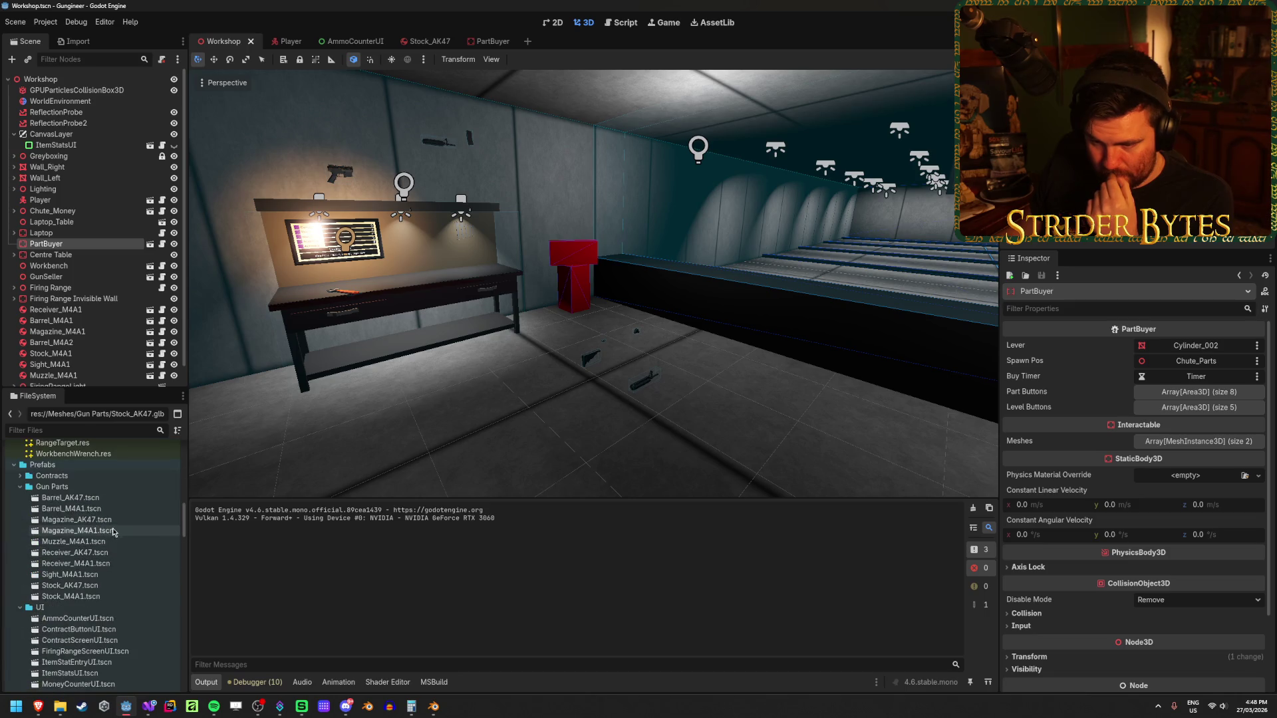
{"action": "double_click", "coordinate": [77, 519]}
{"action": "mouse_move", "coordinate": [290, 401]}
{"action": "left_mouse_down"}
{"action": "mouse_move", "coordinate": [441, 372]}
{"action": "mouse_move", "coordinate": [485, 348]}
{"action": "left_mouse_up"}
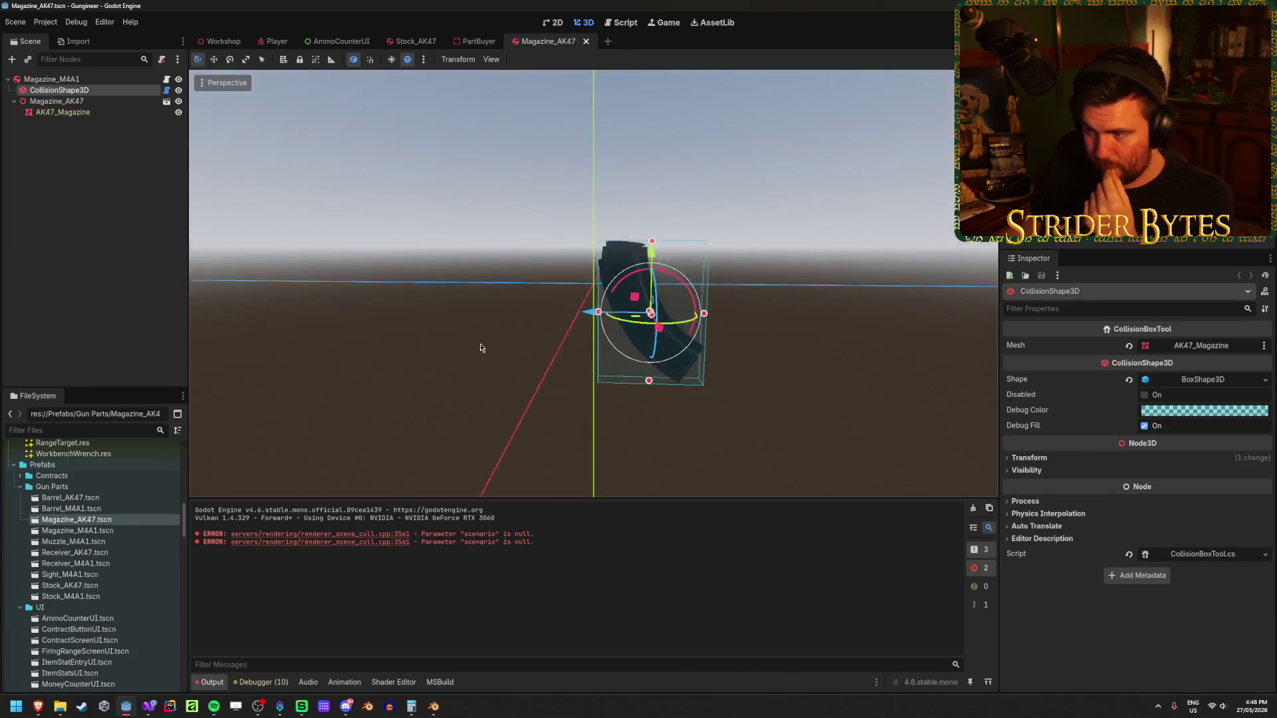
- Inspect the AK47_Magazine mesh and Magazine_AK47 root Transform values, then check the magazine from the side
{"action": "scroll", "coordinate": [485, 348], "scroll_direction": "up", "scroll_amount": 3}
{"action": "left_click", "coordinate": [26, 110]}
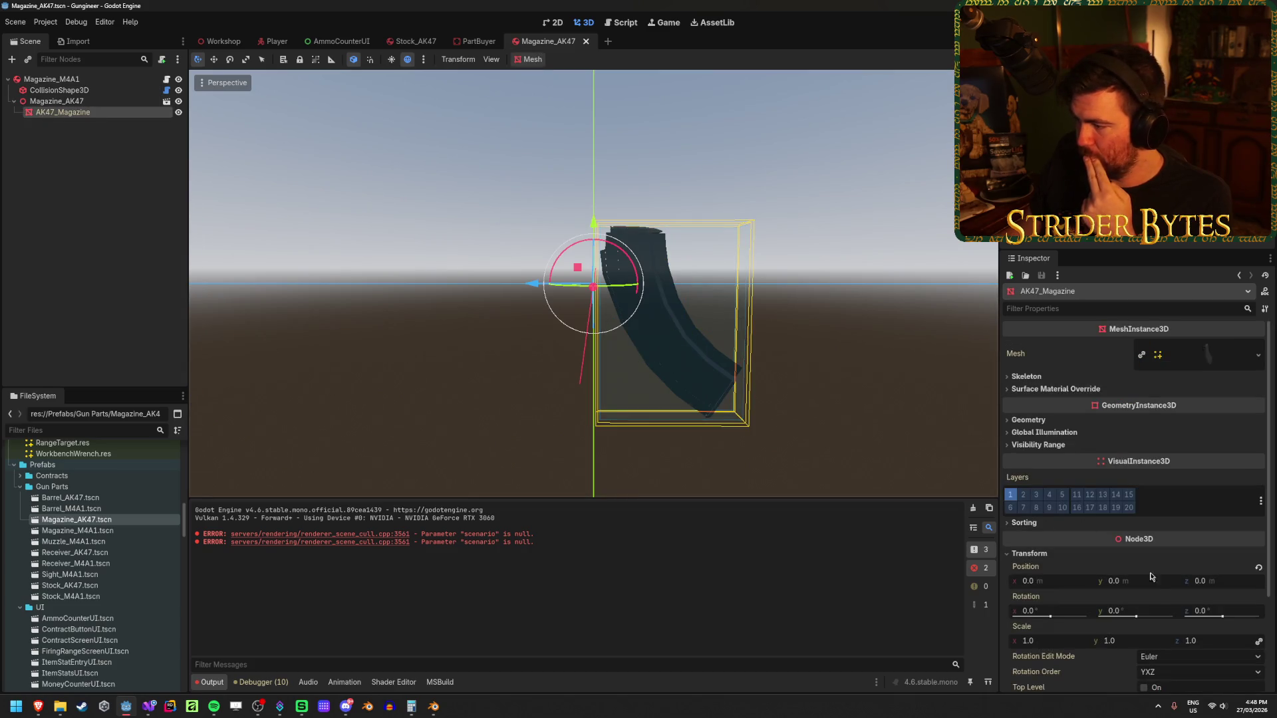
{"action": "left_click", "coordinate": [85, 101]}
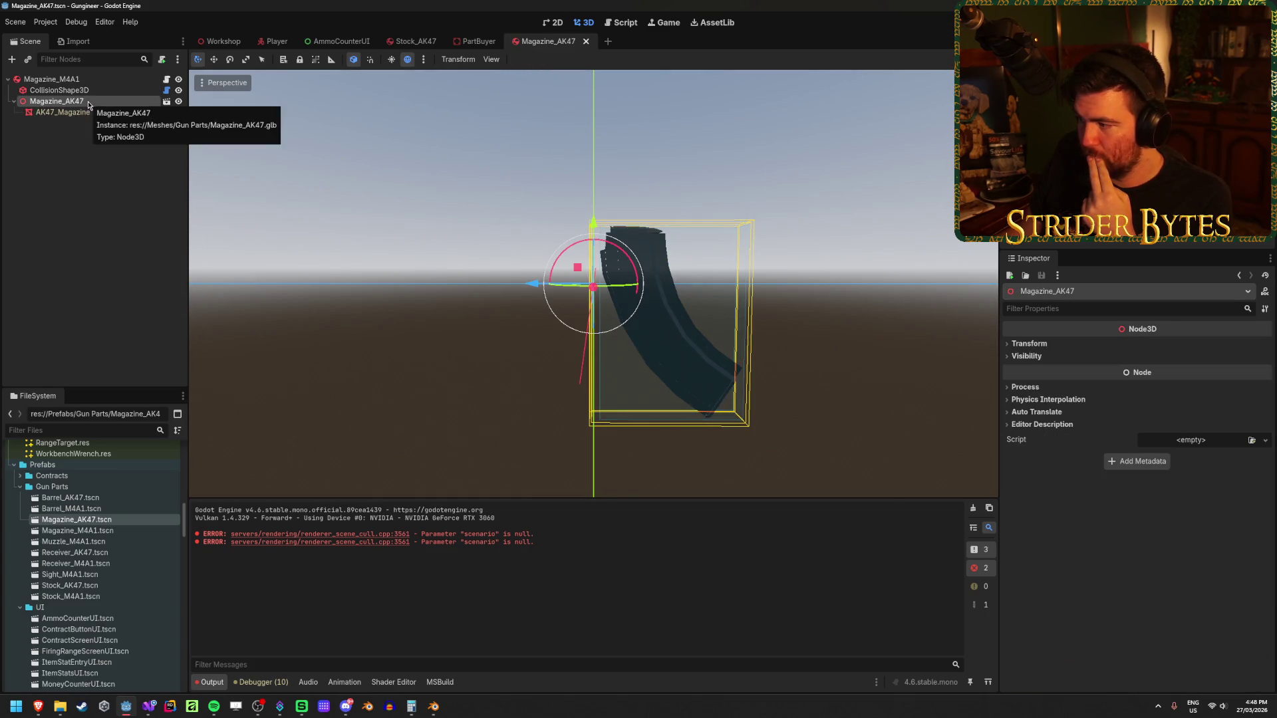
{"action": "left_click", "coordinate": [1046, 345]}
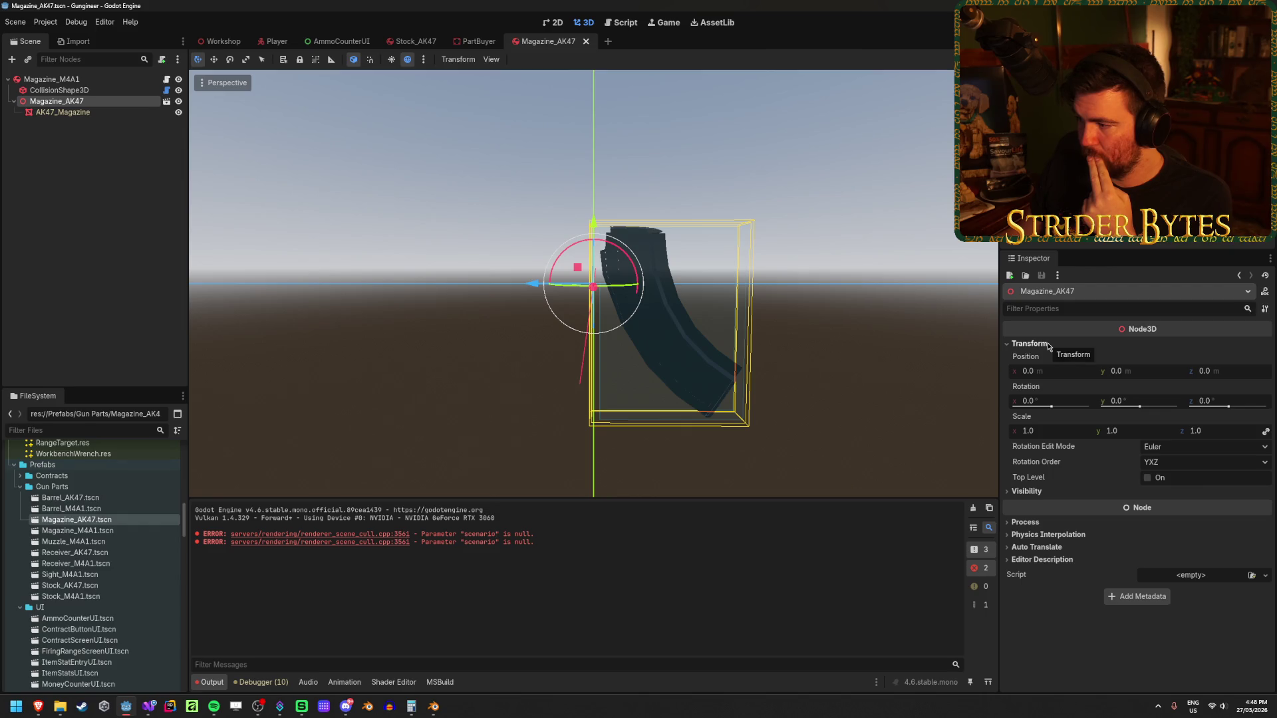
{"action": "scroll", "coordinate": [564, 262], "scroll_direction": "up", "scroll_amount": 2}
{"action": "left_click", "coordinate": [438, 348]}
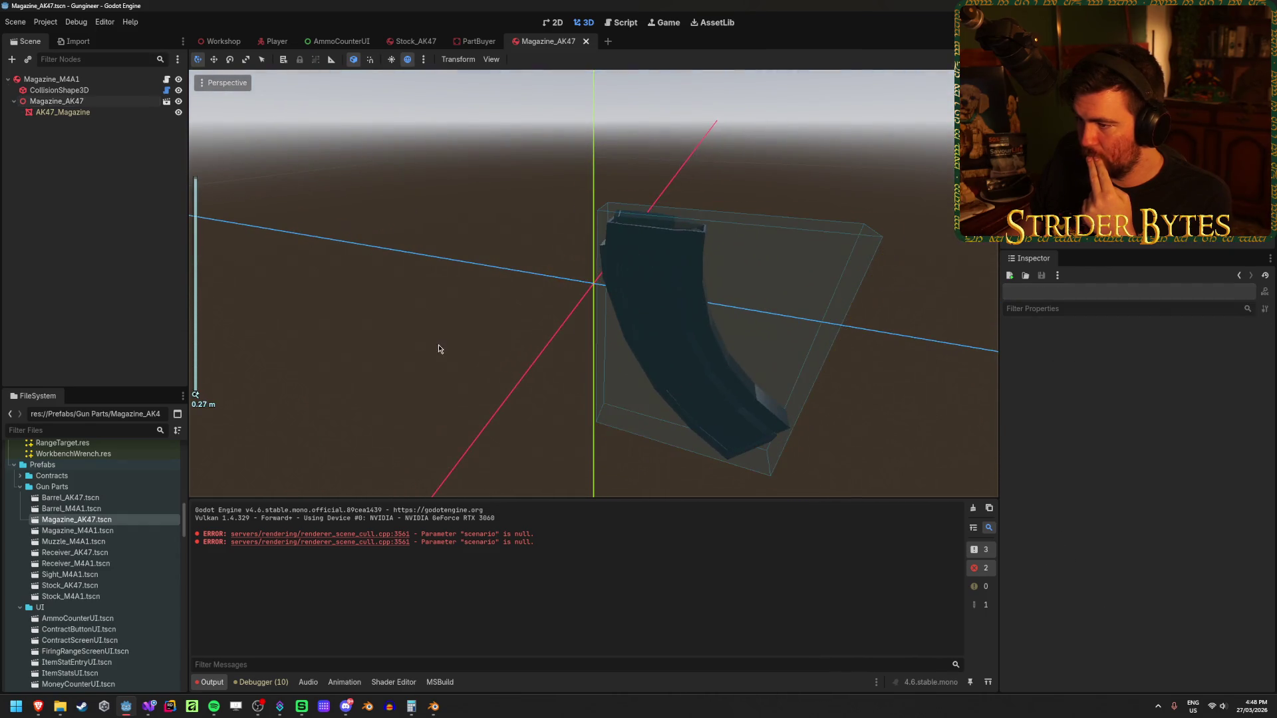
{"action": "mouse_move", "coordinate": [438, 348]}
{"action": "left_mouse_down"}
{"action": "mouse_move", "coordinate": [457, 293]}
{"action": "mouse_move", "coordinate": [569, 274]}
{"action": "mouse_move", "coordinate": [474, 281]}
{"action": "left_mouse_up"}
- Save Magazine_AK47.tscn and switch back to the Workshop scene tab
{"action": "scroll", "coordinate": [474, 282], "scroll_direction": "down", "scroll_amount": 1}
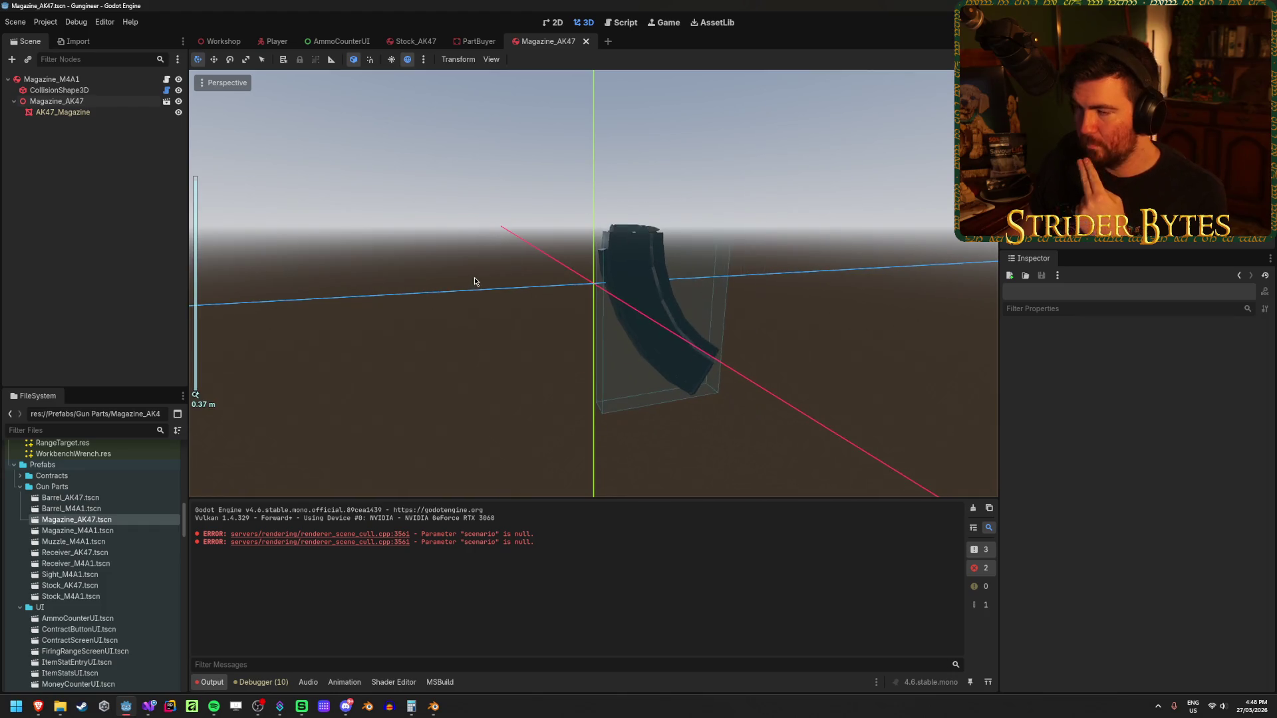
{"action": "key", "text": "ctrl+s"}
{"action": "left_click", "coordinate": [220, 41]}
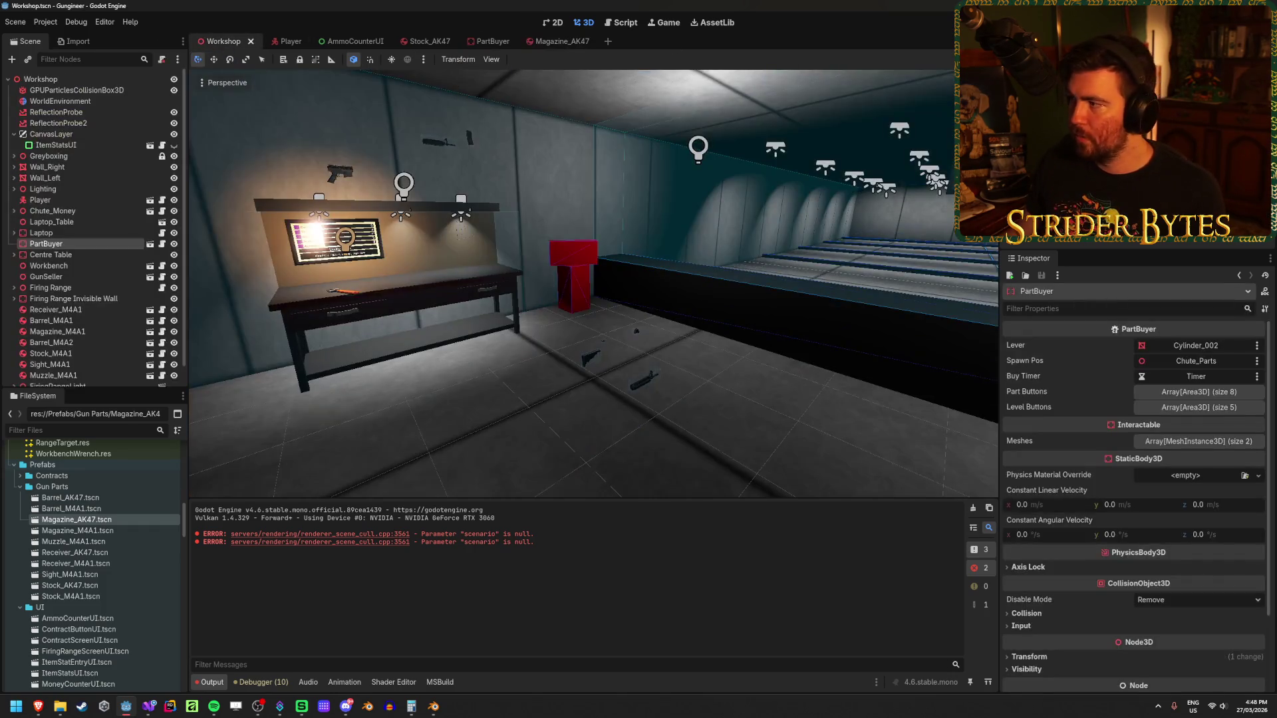
{"action": "key", "text": "F5"}
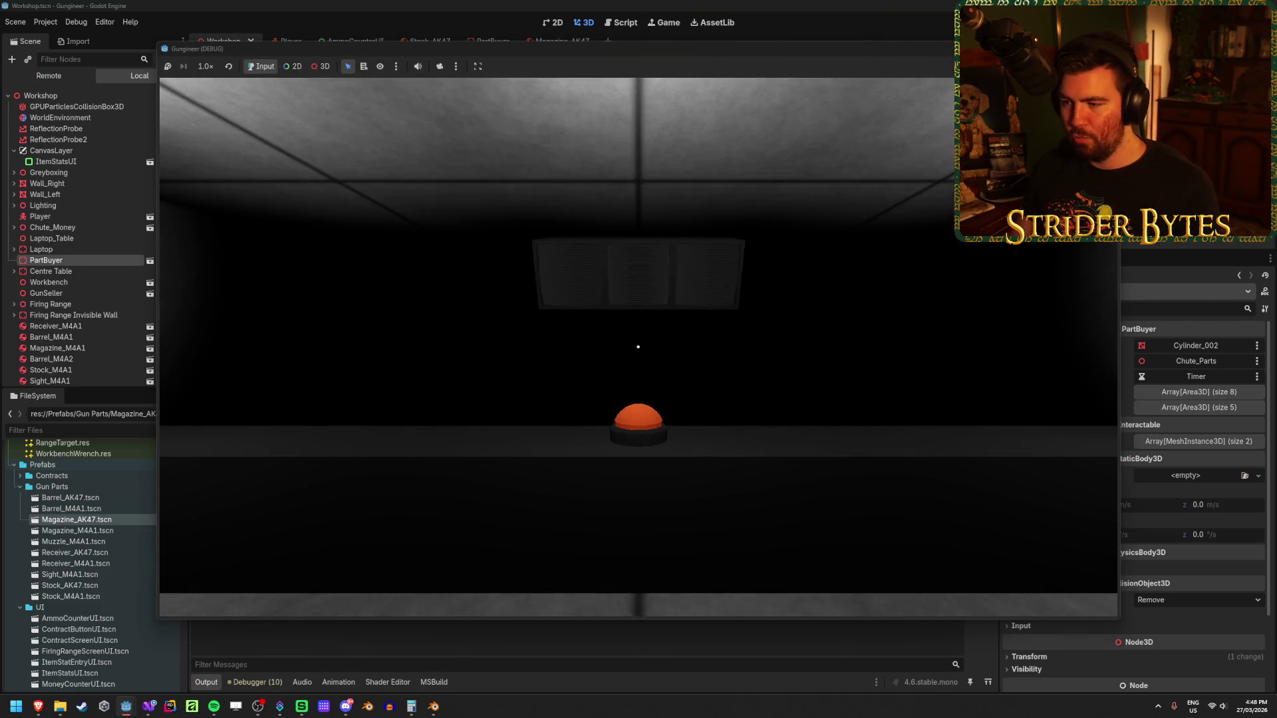
- Pull the lever to buy parts, place the magazine on the workbench, and pick up the assembled rifle
{"action": "key", "text": "w"}
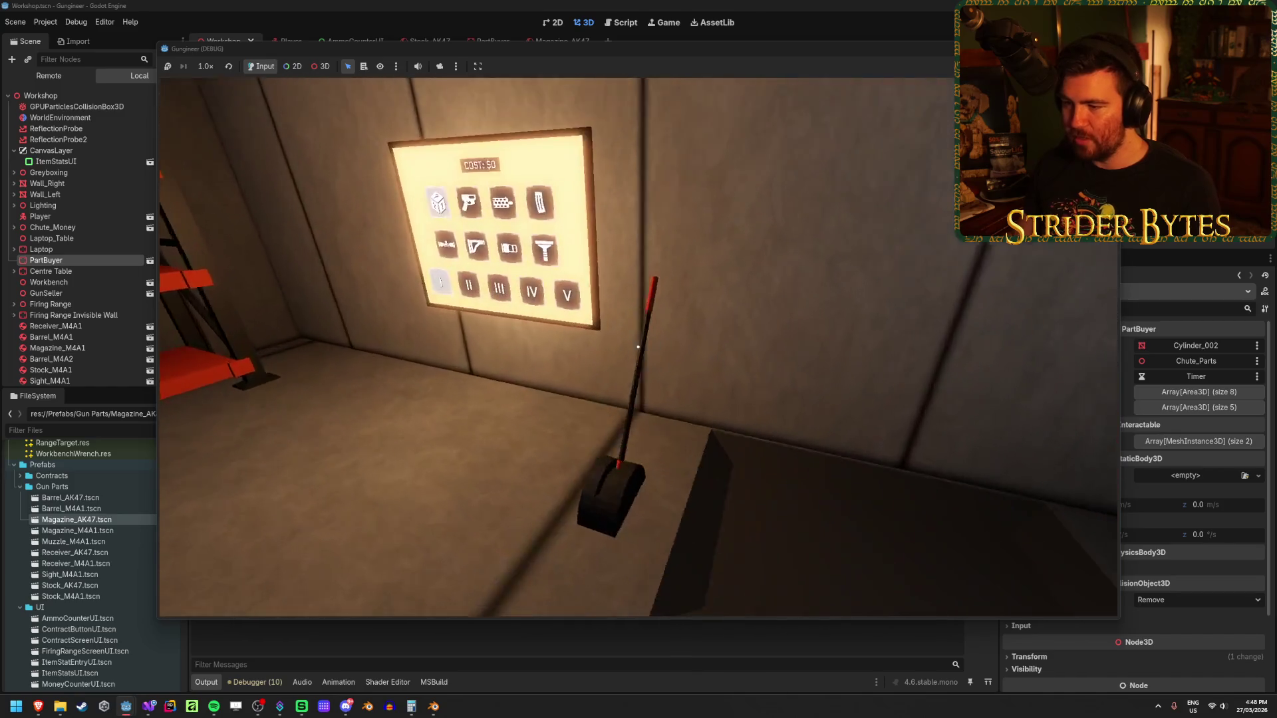
{"action": "key", "text": "e"}
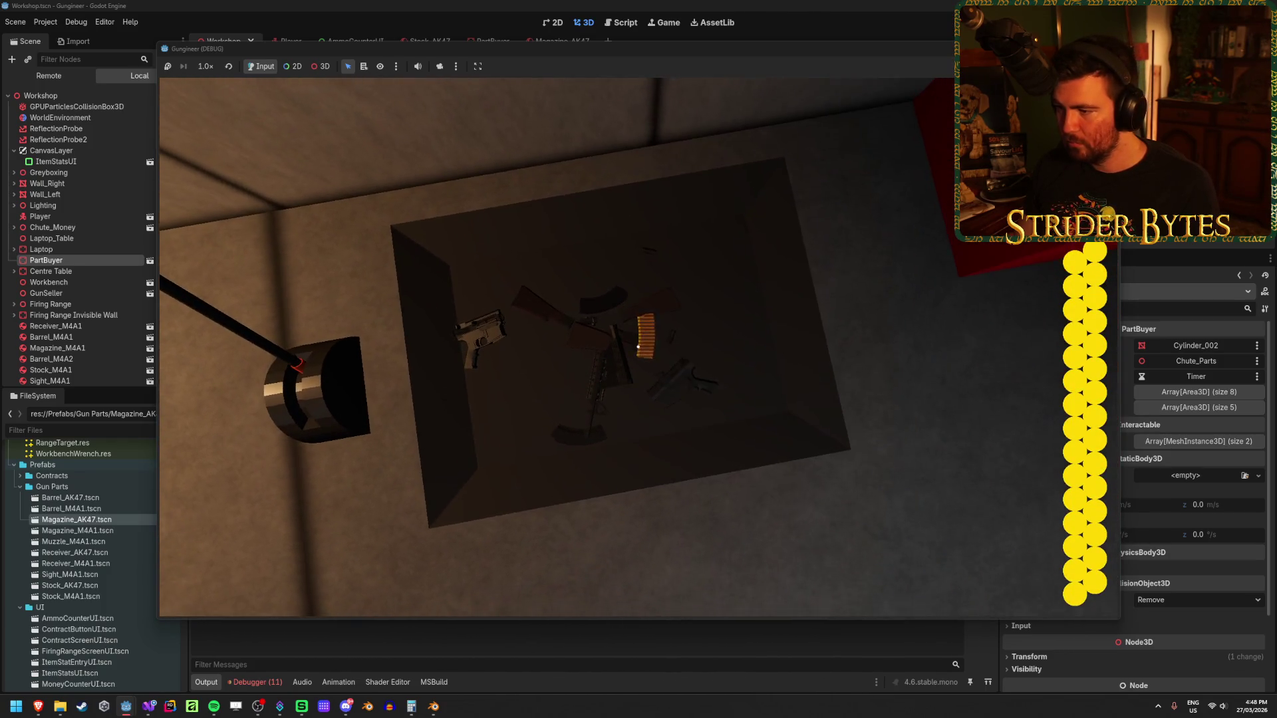
{"action": "left_click", "coordinate": [638, 346]}
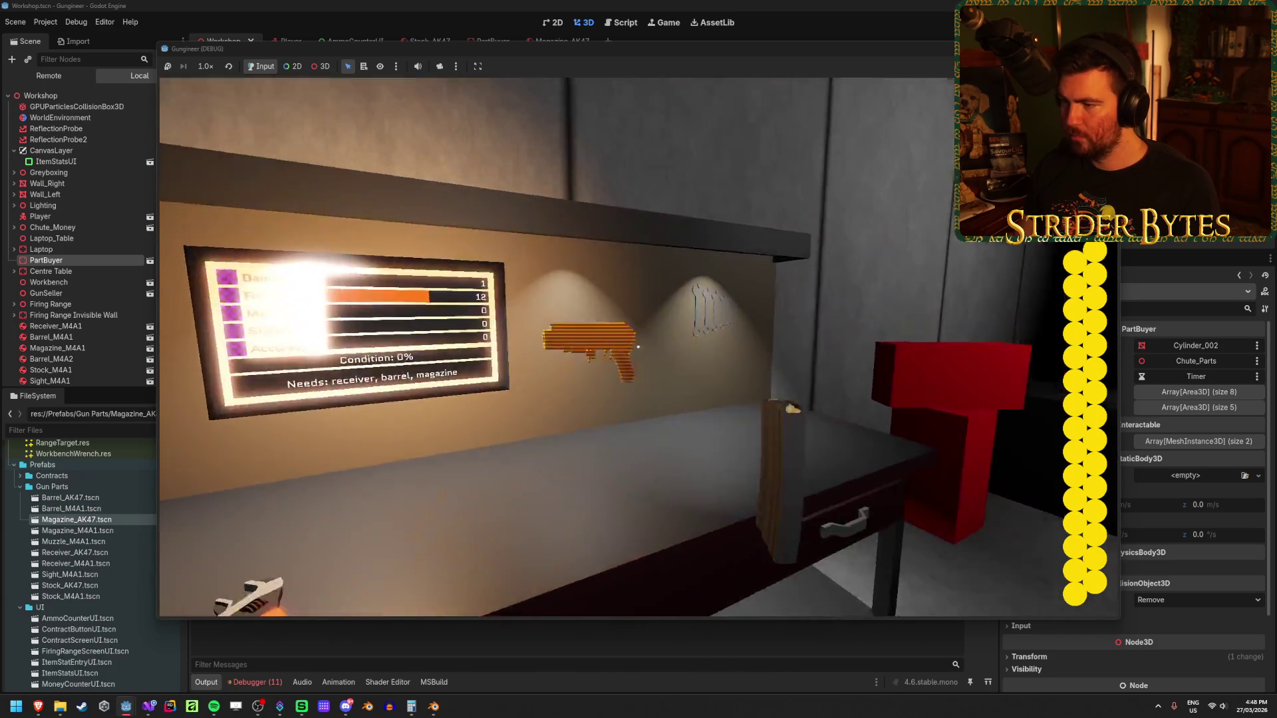
{"action": "left_click", "coordinate": [638, 347]}
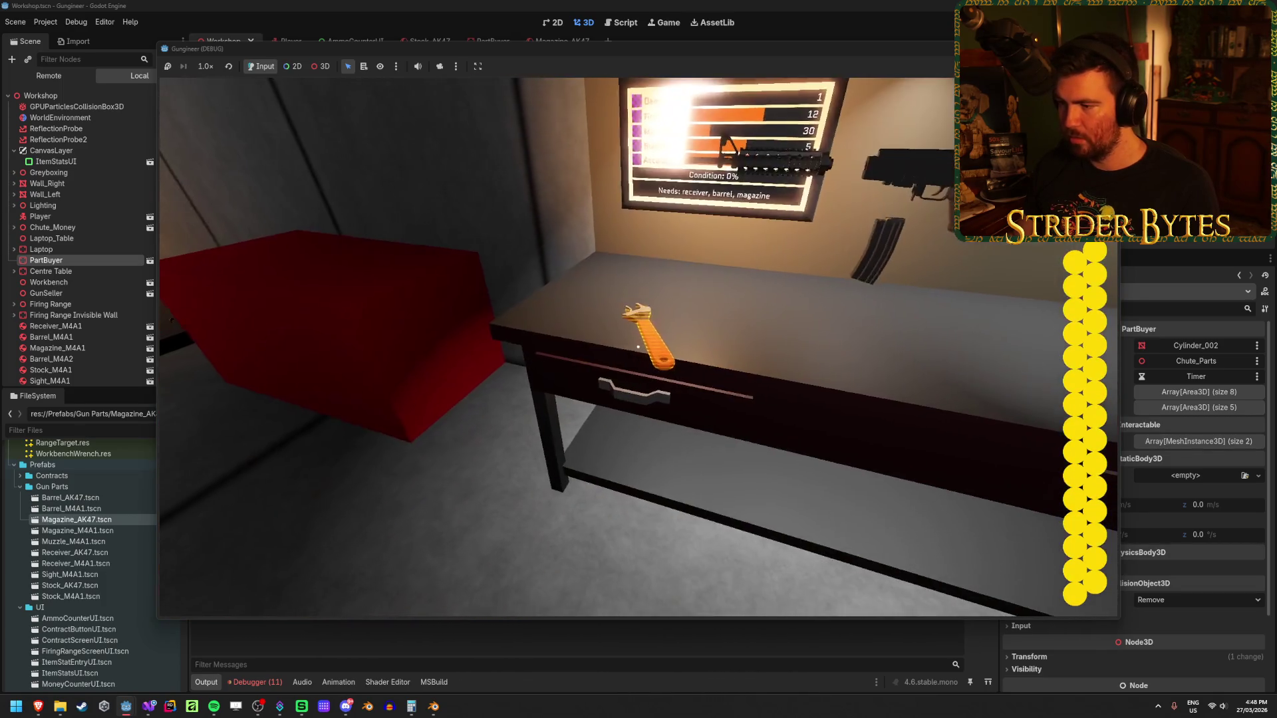
{"action": "left_click", "coordinate": [637, 347]}
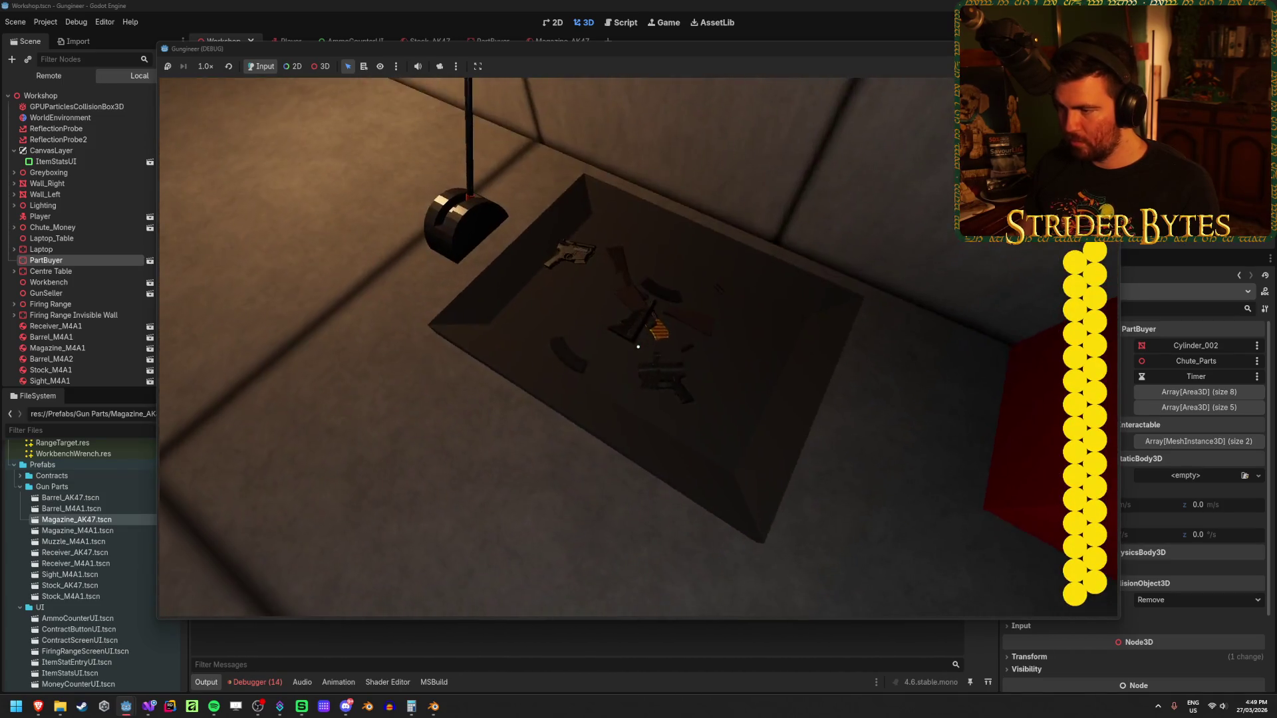
- Grab a magazine and the rifle, fire and reload it, inspect it, then quit the game
{"action": "left_click", "coordinate": [637, 347]}
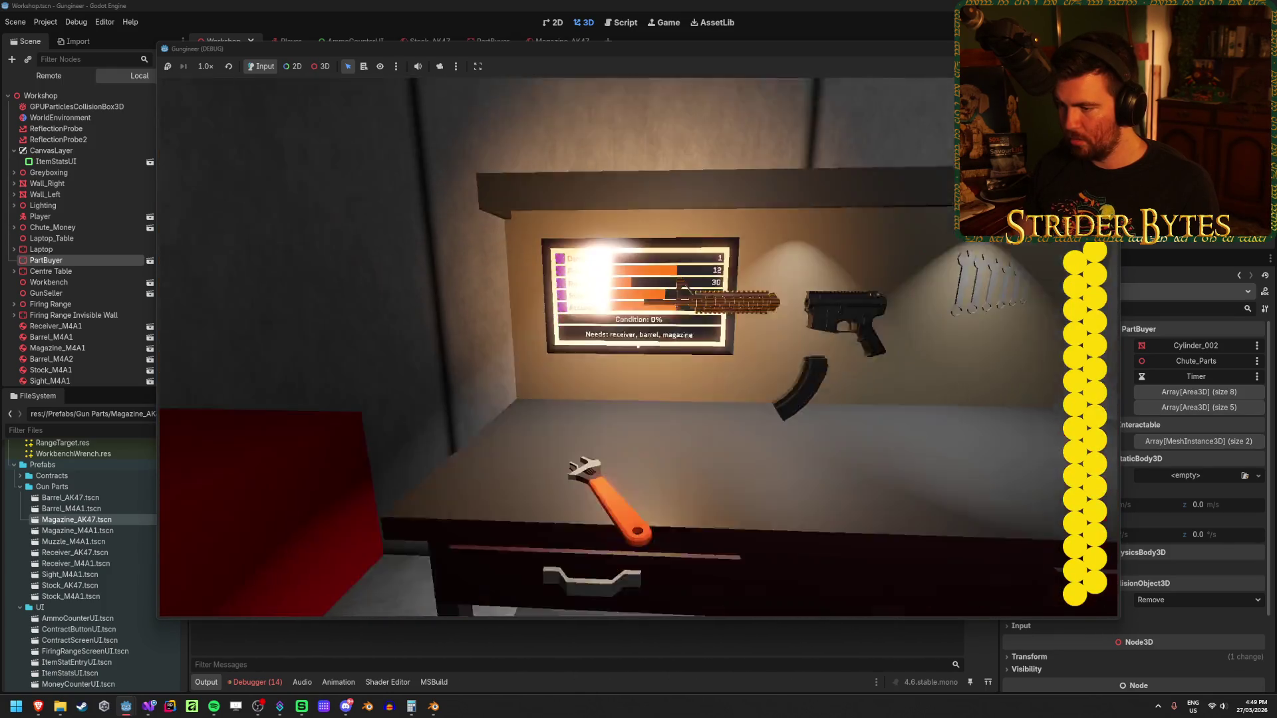
{"action": "left_click", "coordinate": [638, 347]}
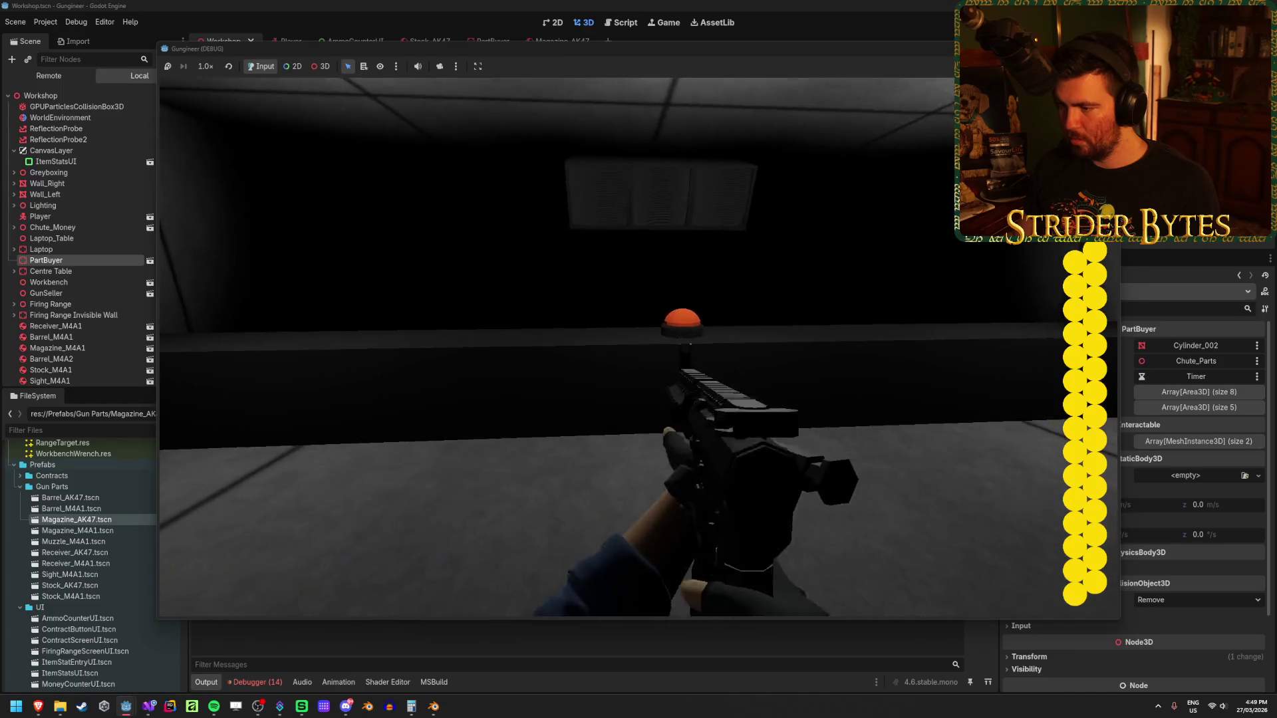
{"action": "left_click", "coordinate": [638, 347]}
{"action": "key", "text": "r"}
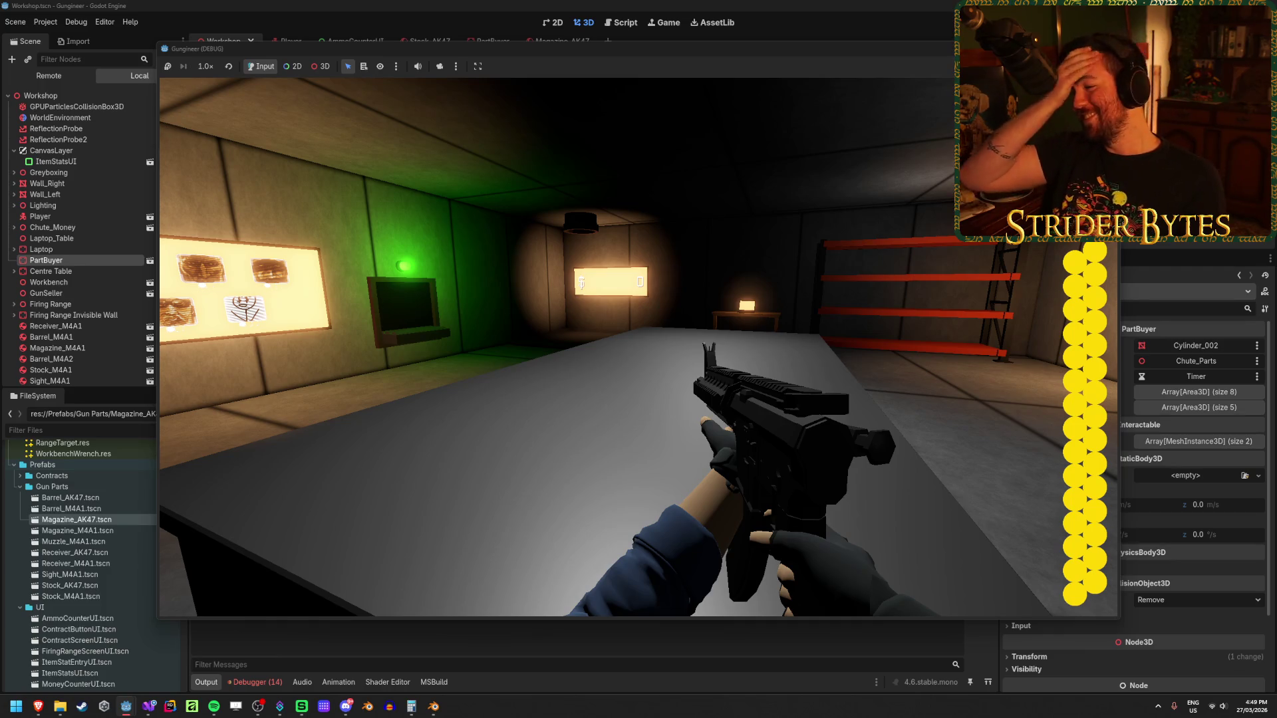
{"action": "key", "text": "a"}
{"action": "key", "text": "f"}
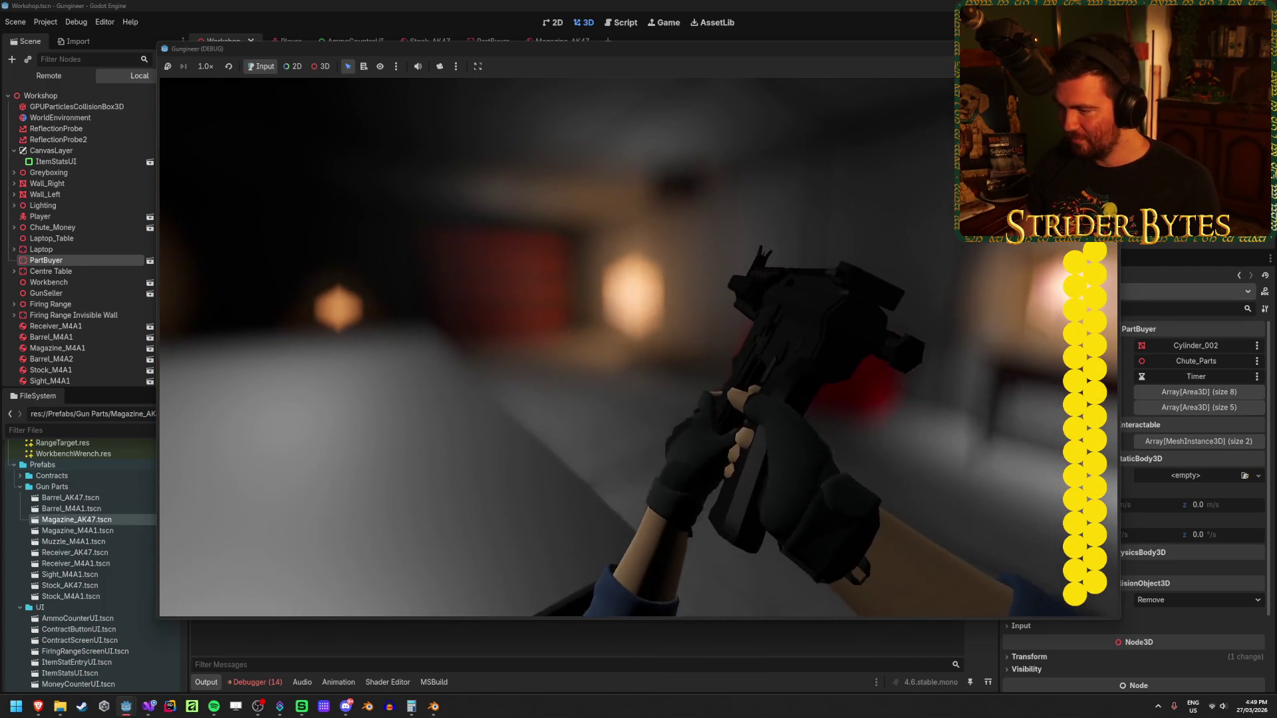
{"action": "key", "text": "F8"}
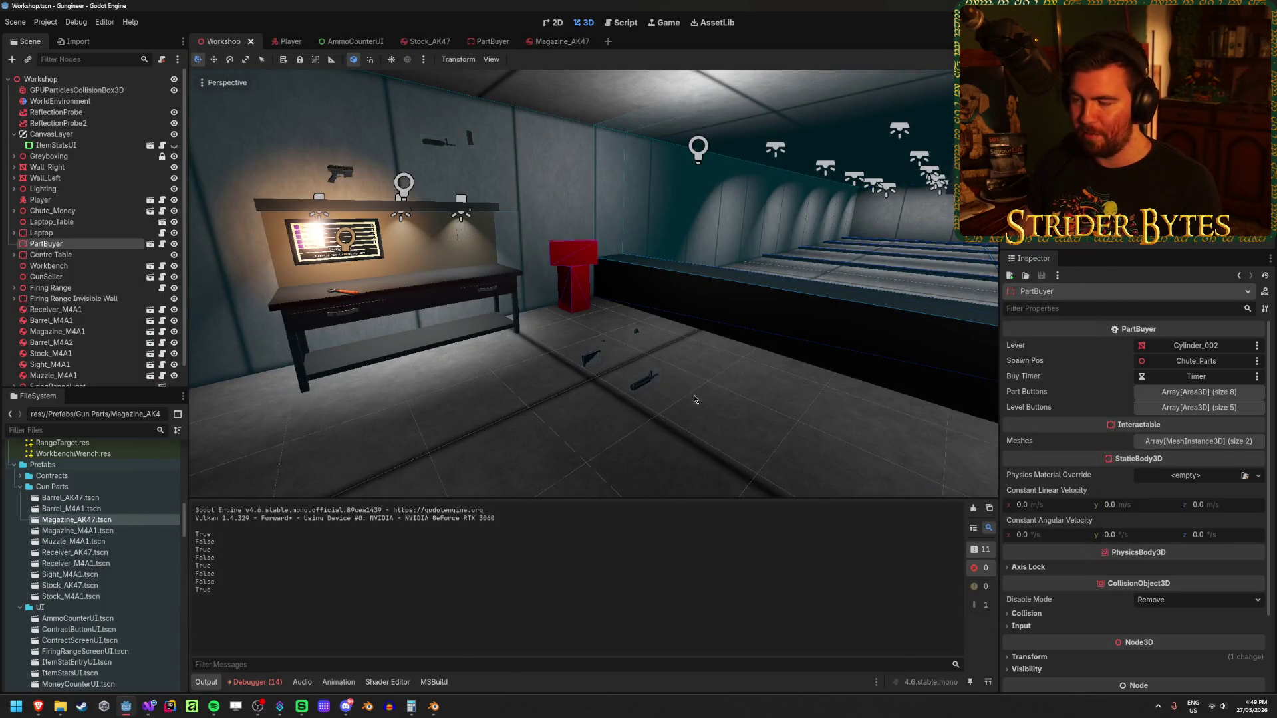
- Deselect PartBuyer, move the editor camera left toward the firing range, and switch to the Doctordle browser
{"action": "left_click", "coordinate": [641, 387]}
{"action": "key", "text": "a"}
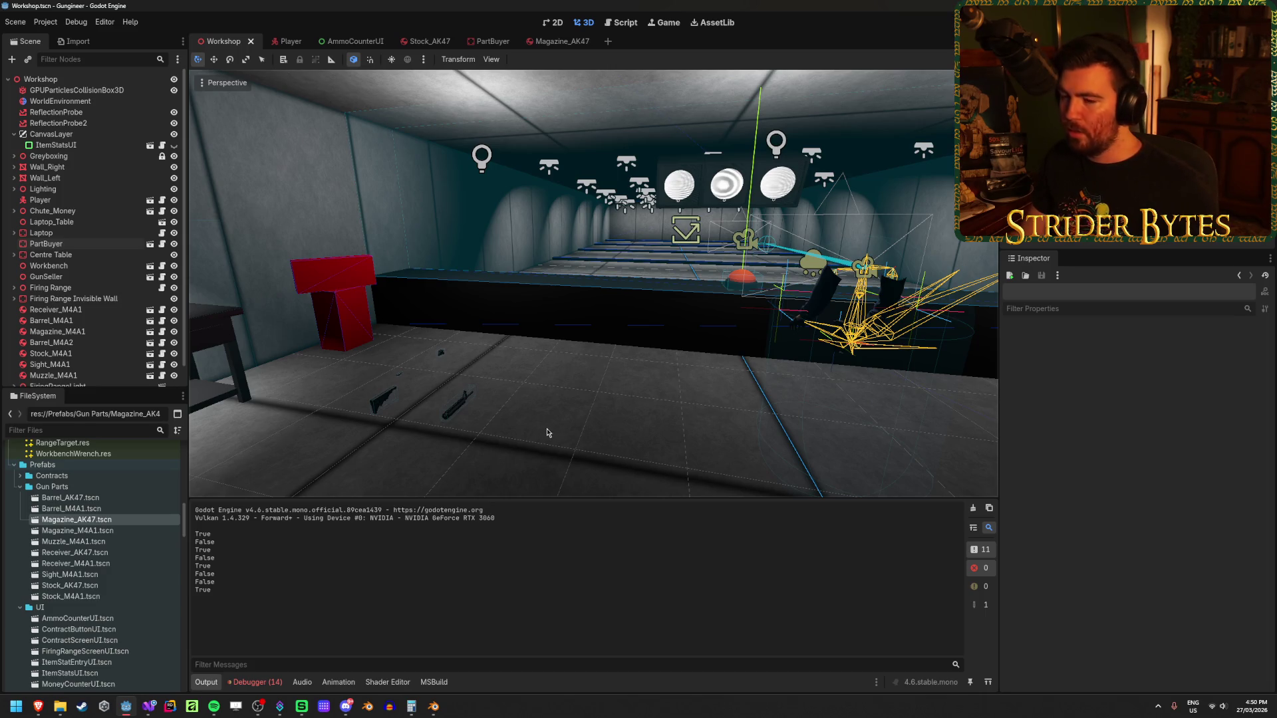
{"action": "left_click", "coordinate": [38, 706]}
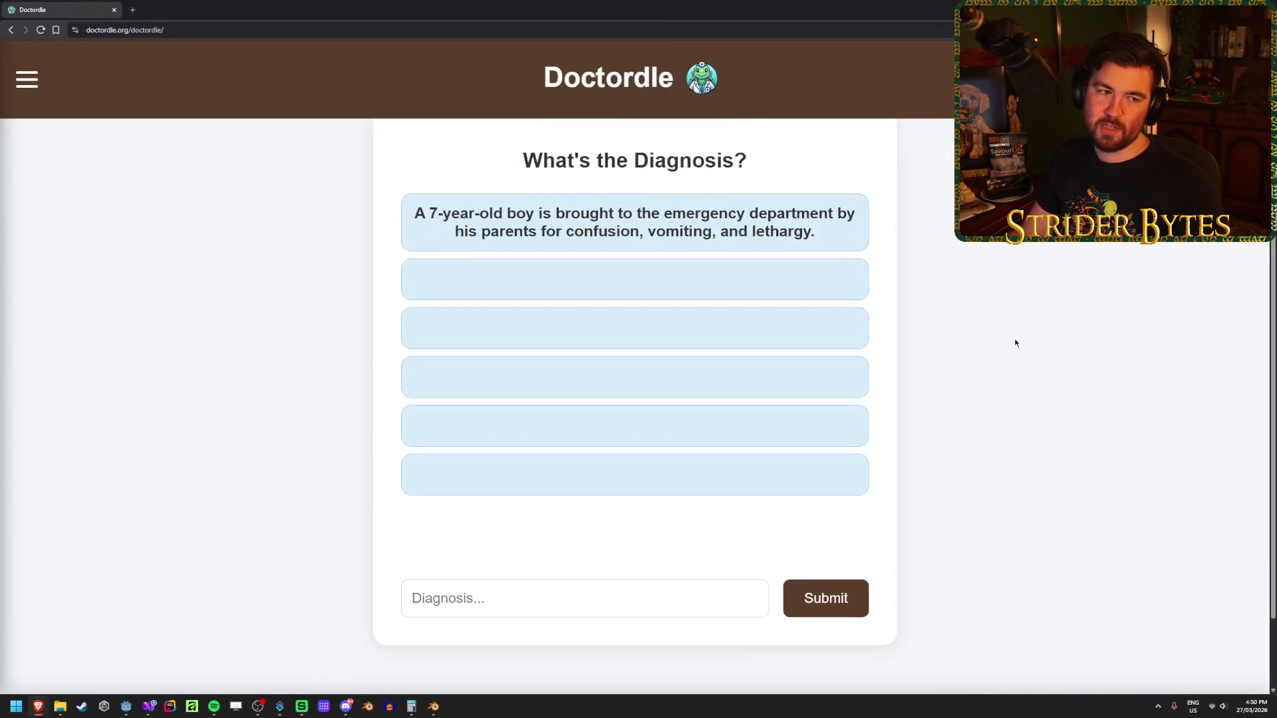
- Zoom the puzzle page and highlight the symptoms in the first clue
{"action": "key", "text": "ctrl+plus"}
{"action": "key", "text": "ctrl+minus"}
{"action": "key", "text": "ctrl+plus"}
{"action": "scroll", "coordinate": [987, 401], "scroll_direction": "down", "scroll_amount": 2}
{"action": "scroll", "coordinate": [987, 402], "scroll_direction": "up", "scroll_amount": 1}
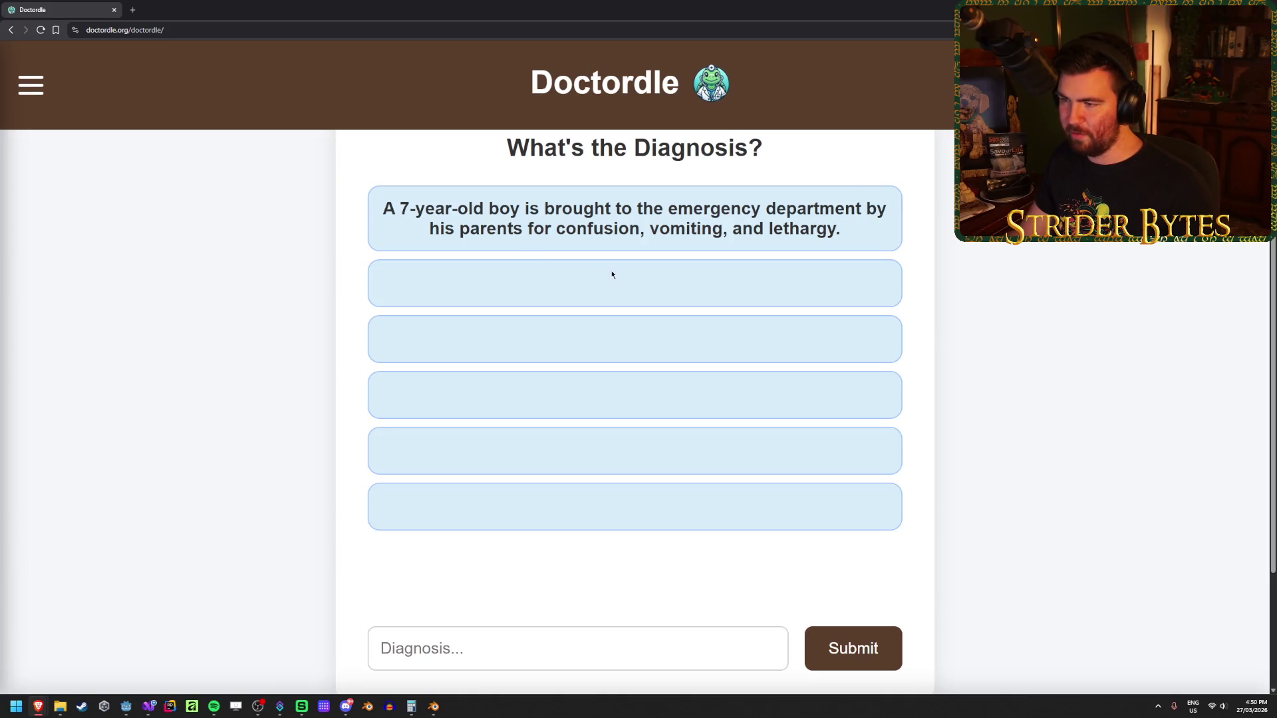
{"action": "mouse_move", "coordinate": [527, 229]}
{"action": "left_mouse_down"}
{"action": "mouse_move", "coordinate": [841, 230]}
{"action": "mouse_move", "coordinate": [602, 226]}
{"action": "left_mouse_up"}
{"action": "left_click", "coordinate": [665, 230]}
- Type 'menin', pick Meningocele, and submit it as the first guess
{"action": "left_click", "coordinate": [884, 233]}
{"action": "left_click_drag", "start_coordinate": [841, 231], "coordinate": [698, 230]}
{"action": "left_click", "coordinate": [875, 248]}
{"action": "left_click", "coordinate": [439, 648]}
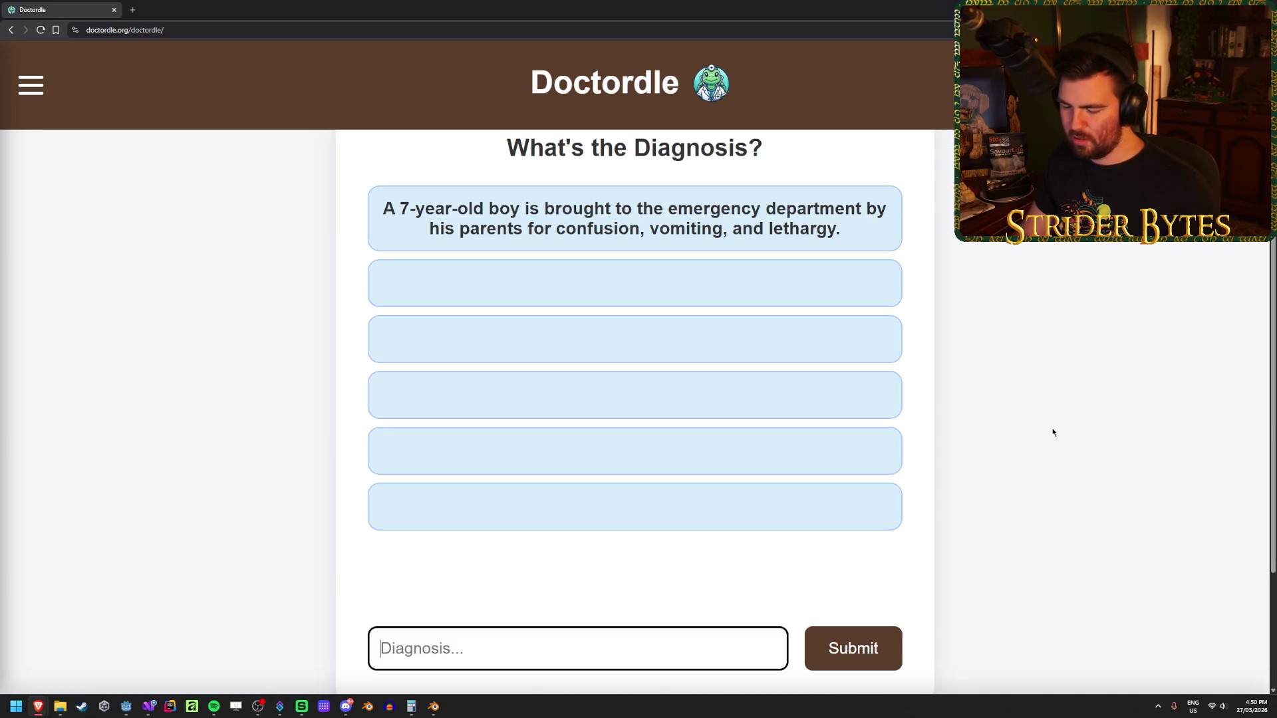
{"action": "type", "text": "menin"}
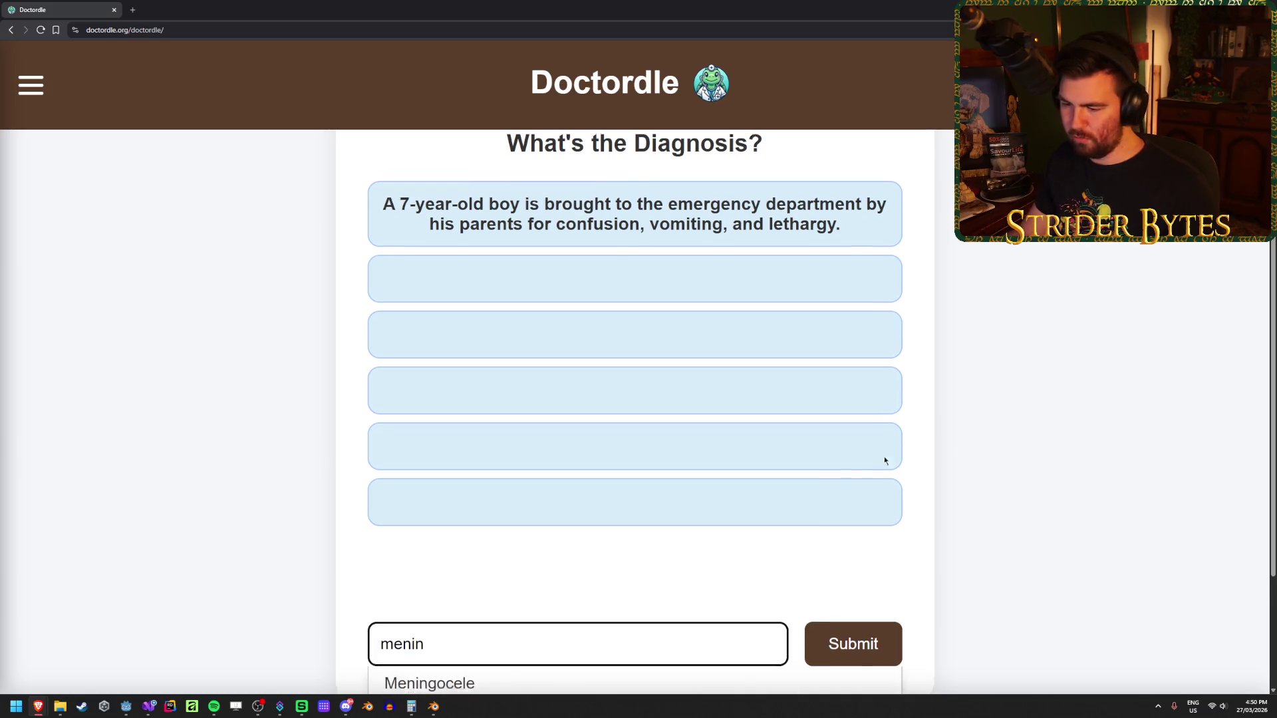
{"action": "scroll", "coordinate": [884, 456], "scroll_direction": "down", "scroll_amount": 2}
{"action": "left_click", "coordinate": [736, 584]}
{"action": "left_click", "coordinate": [854, 549]}
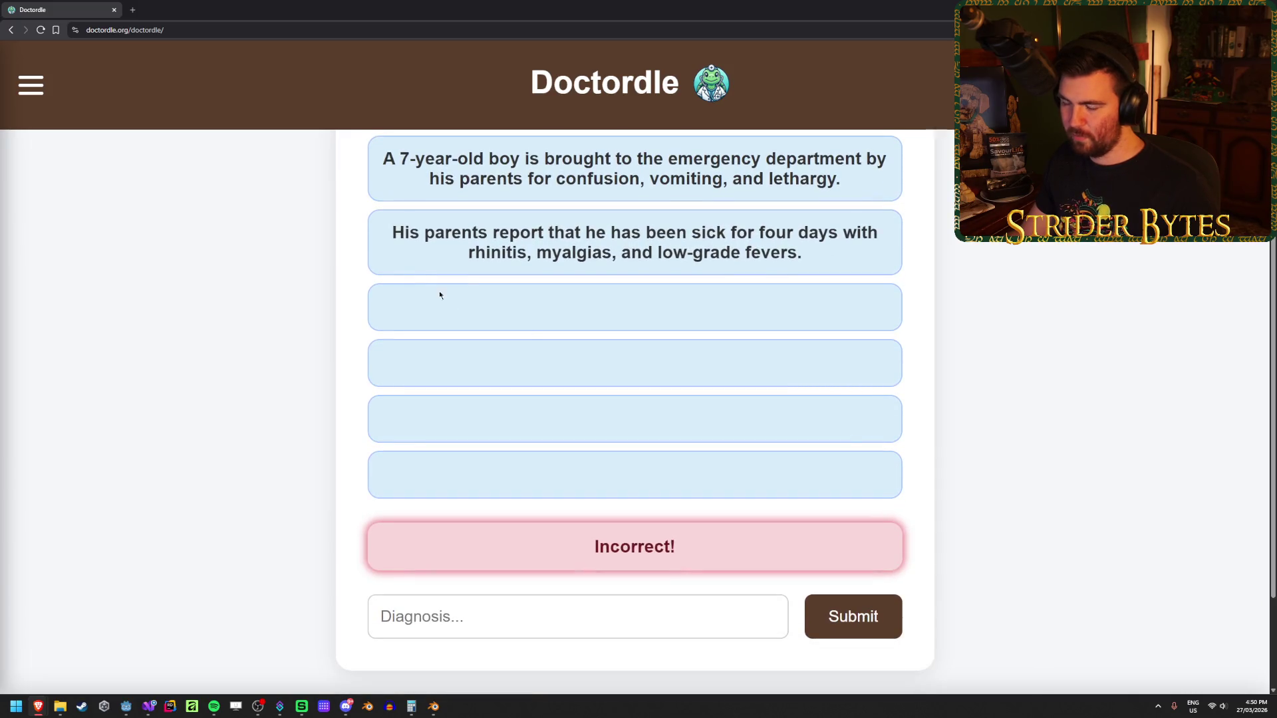
{"action": "left_click_drag", "start_coordinate": [405, 232], "coordinate": [784, 251]}
{"action": "left_click", "coordinate": [846, 254]}
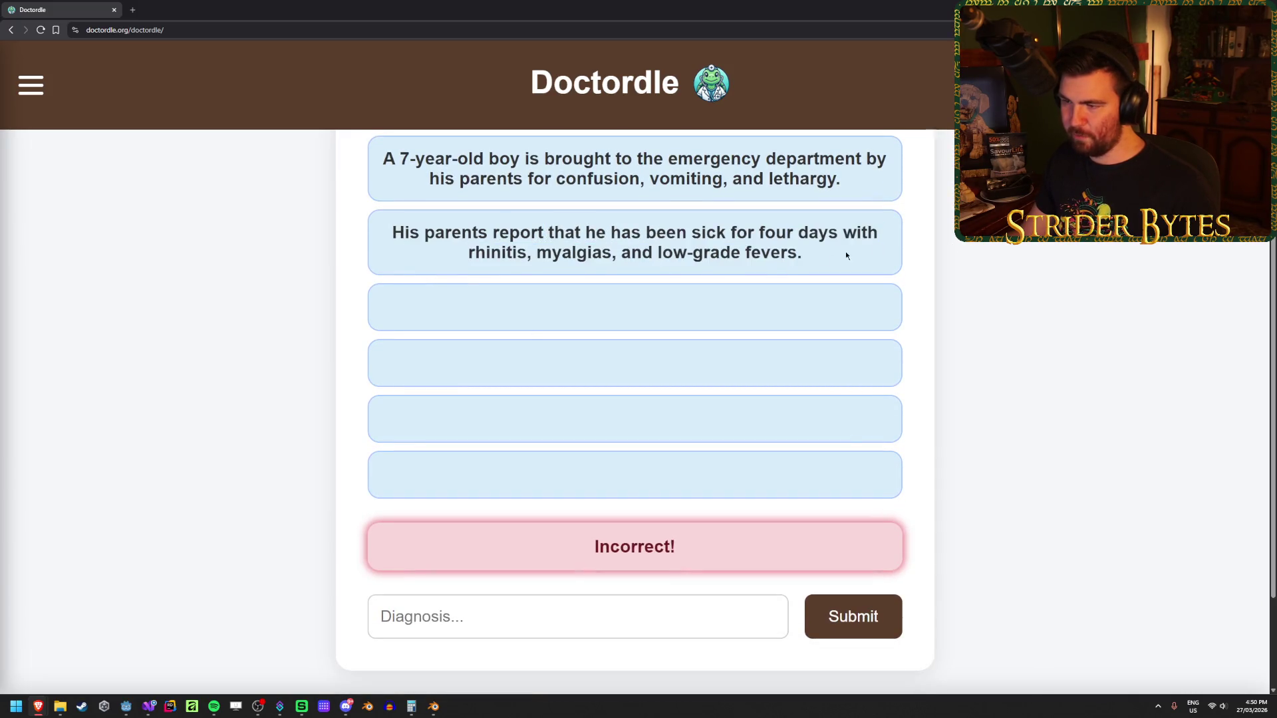
{"action": "left_click_drag", "start_coordinate": [471, 253], "coordinate": [753, 253]}
{"action": "left_click", "coordinate": [490, 253]}
{"action": "left_click", "coordinate": [580, 253]}
{"action": "left_click", "coordinate": [829, 261]}
{"action": "left_click_drag", "start_coordinate": [829, 260], "coordinate": [508, 253]}
{"action": "left_click", "coordinate": [508, 253]}
{"action": "left_click", "coordinate": [440, 615]}
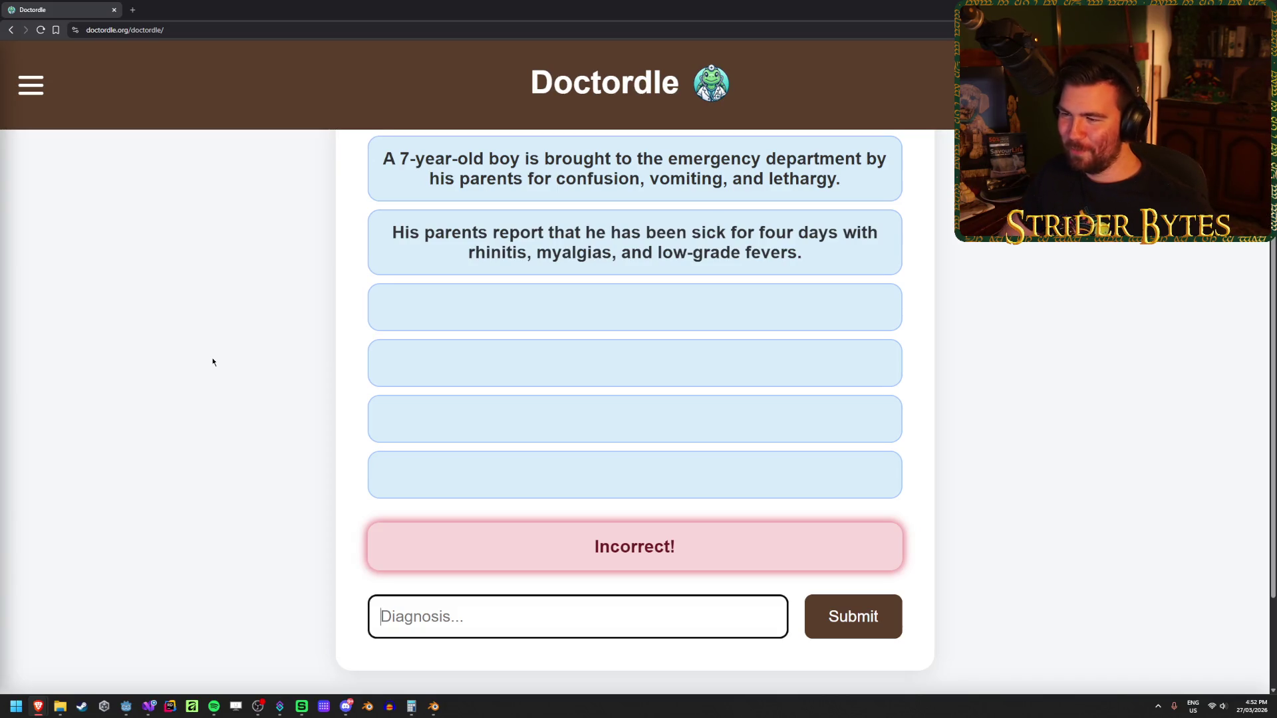
{"action": "mouse_move", "coordinate": [466, 252]}
{"action": "left_mouse_down"}
{"action": "mouse_move", "coordinate": [616, 252]}
{"action": "mouse_move", "coordinate": [448, 251]}
{"action": "mouse_move", "coordinate": [547, 253]}
{"action": "mouse_move", "coordinate": [517, 253]}
{"action": "left_mouse_up"}
- Highlight myalgias, then submit Coronavirus (Common Cold Coronaviruses) found by typing 'coro'
{"action": "left_click", "coordinate": [547, 252]}
{"action": "left_click", "coordinate": [517, 253]}
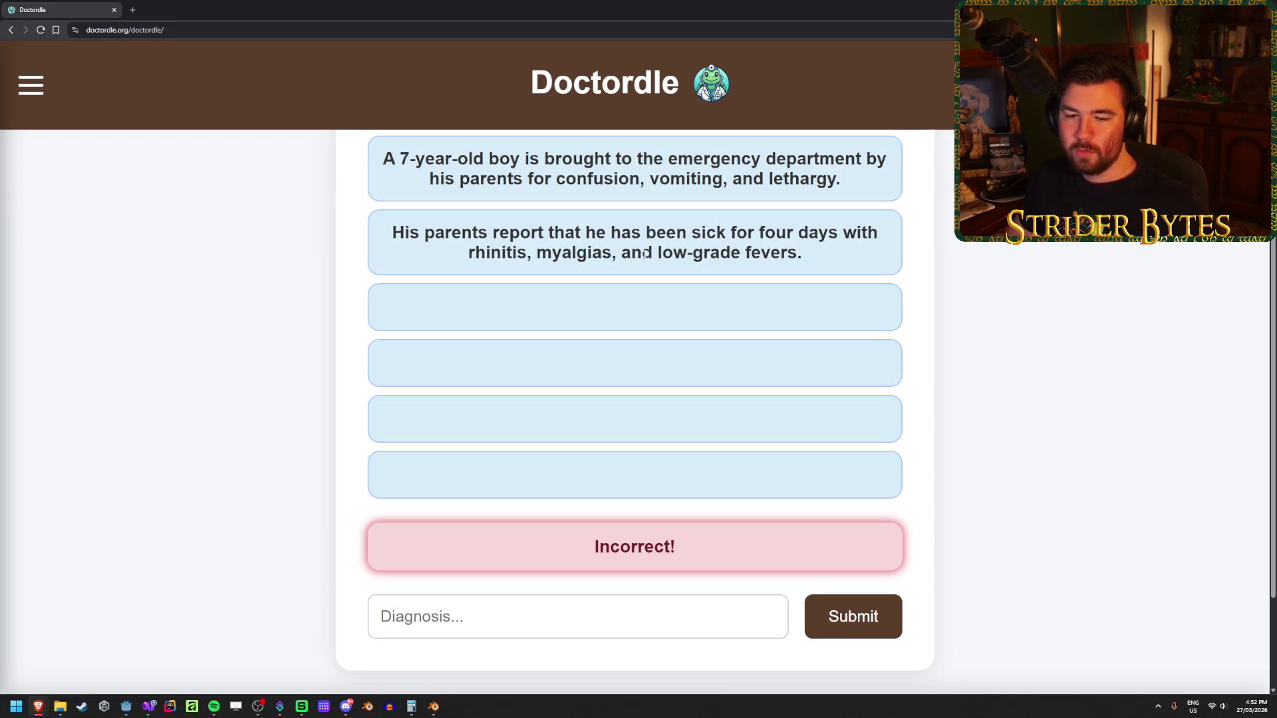
{"action": "key", "text": "Tab"}
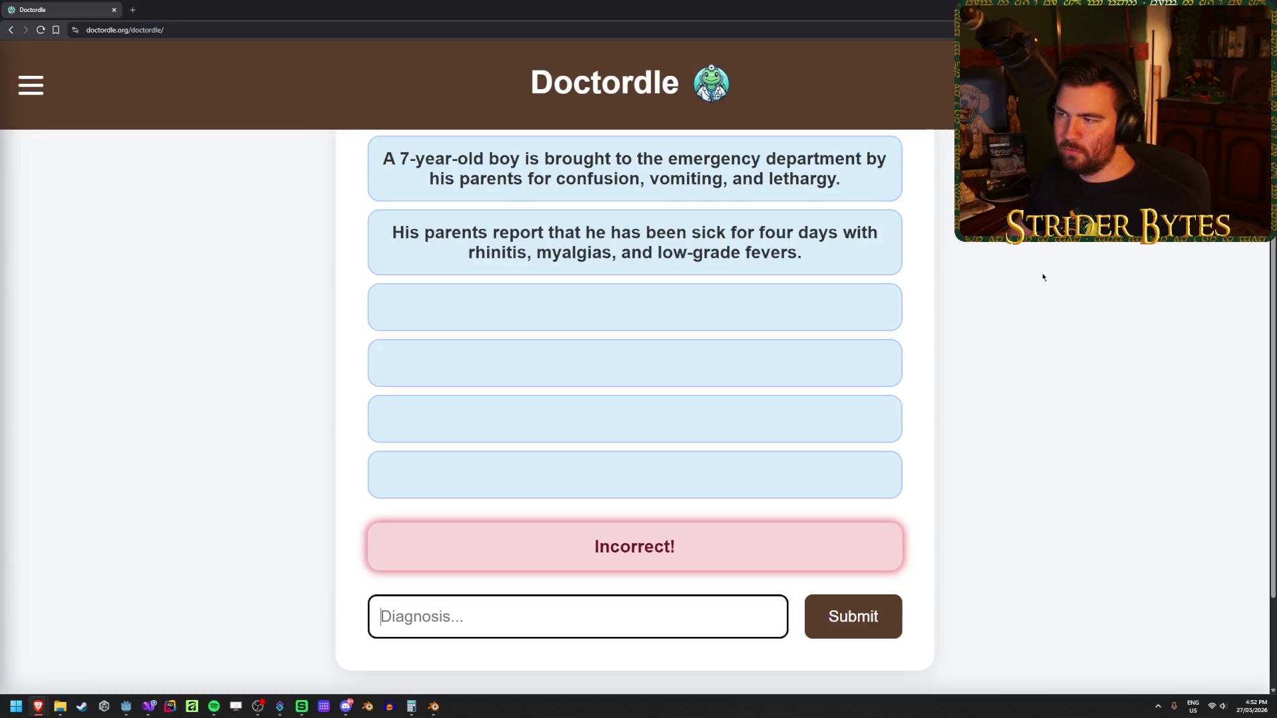
{"action": "type", "text": "covi"}
{"action": "key", "text": "BackSpace"}
{"action": "key", "text": "BackSpace"}
{"action": "key", "text": "BackSpace"}
{"action": "type", "text": "coro"}
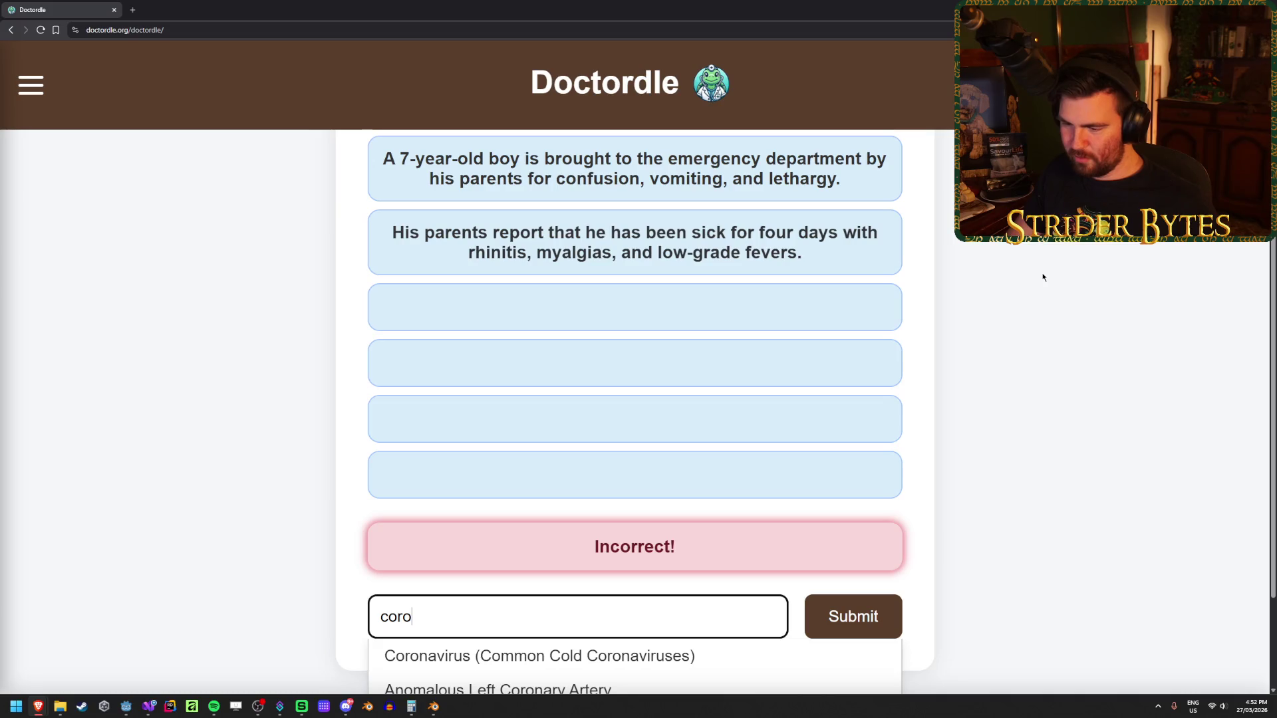
{"action": "left_click", "coordinate": [658, 655]}
{"action": "left_click", "coordinate": [853, 617]}
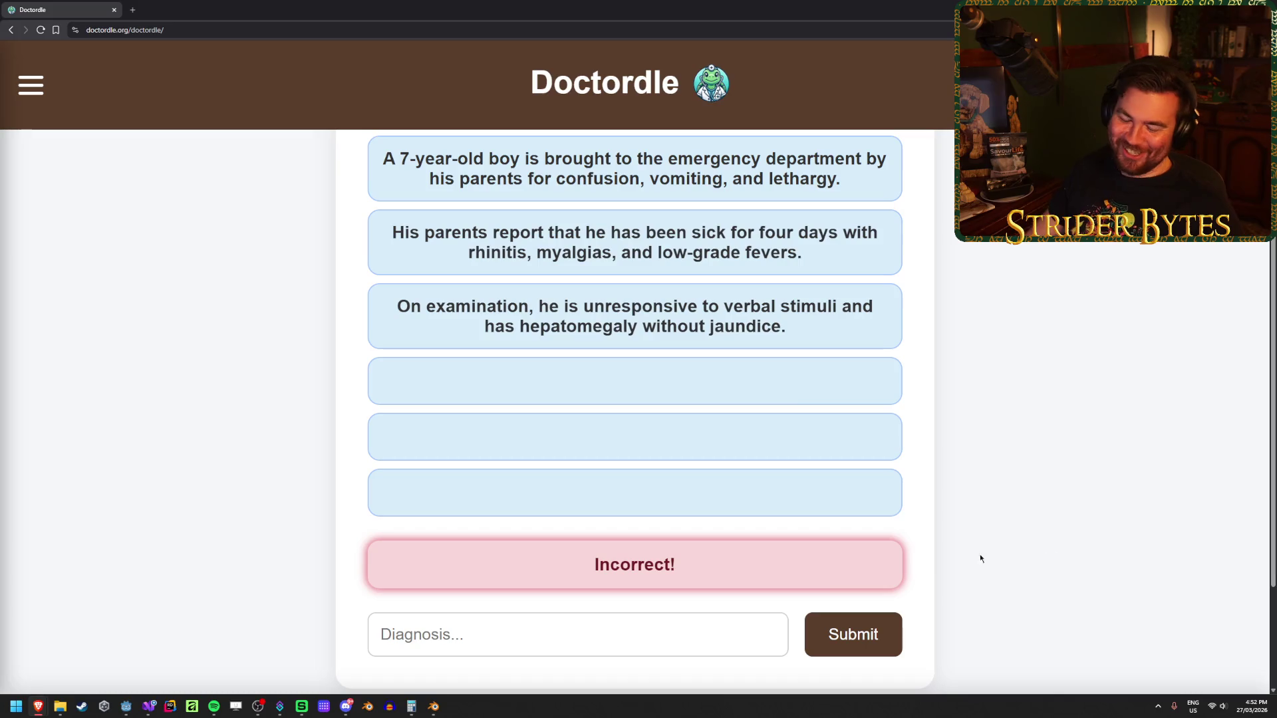
{"action": "left_click", "coordinate": [605, 632]}
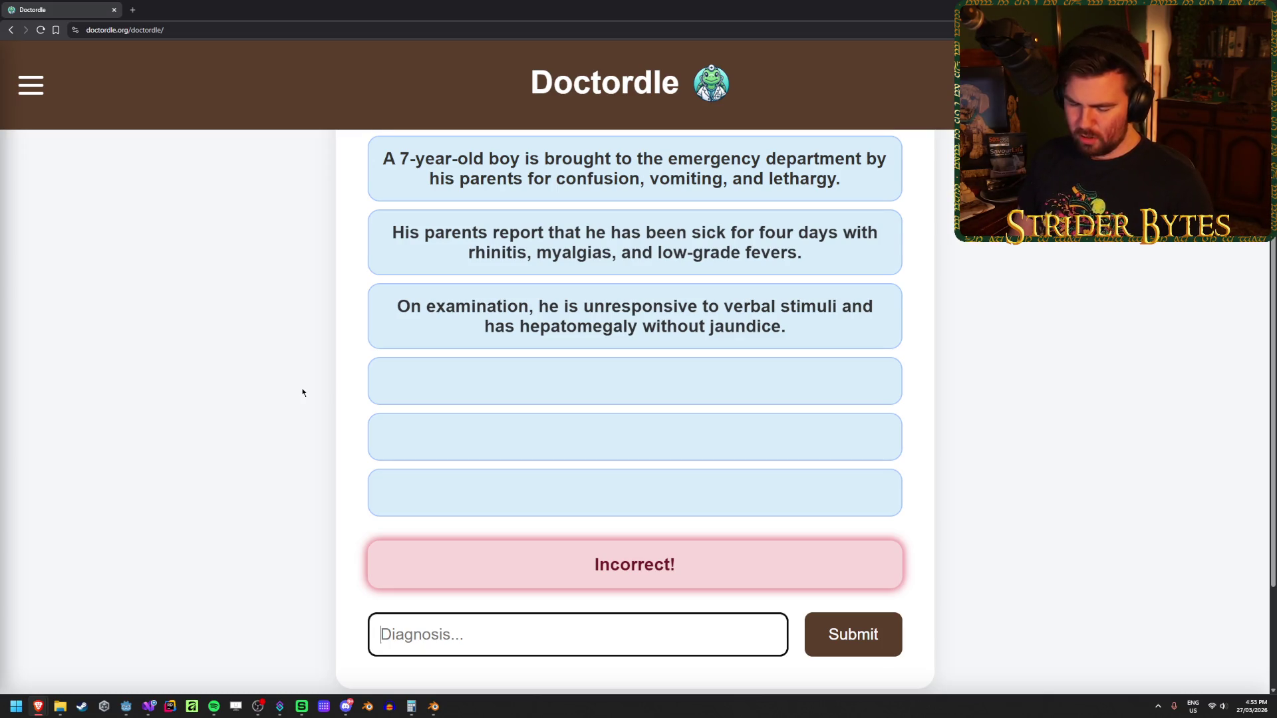
- Submit 'dead' as a guess, then pick Neisseria meningitidis via 'menin' and submit it
{"action": "type", "text": "dead"}
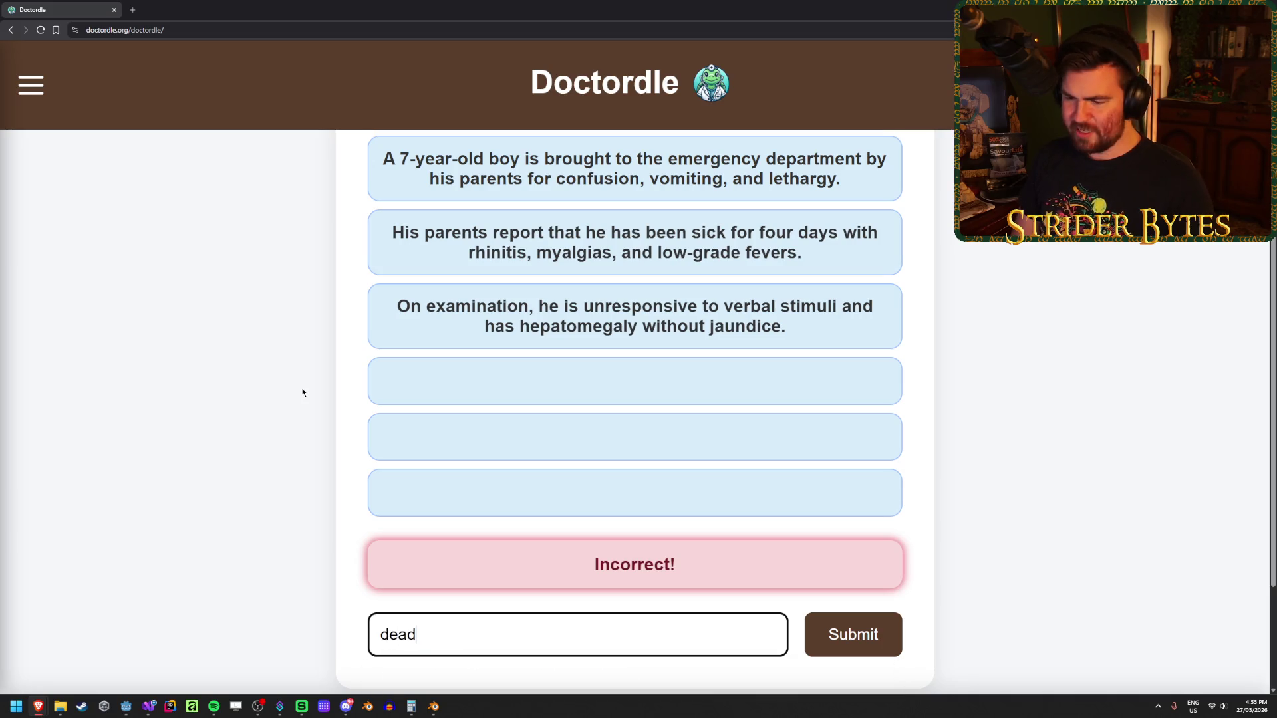
{"action": "key", "text": "Return"}
{"action": "scroll", "coordinate": [302, 391], "scroll_direction": "down", "scroll_amount": 2}
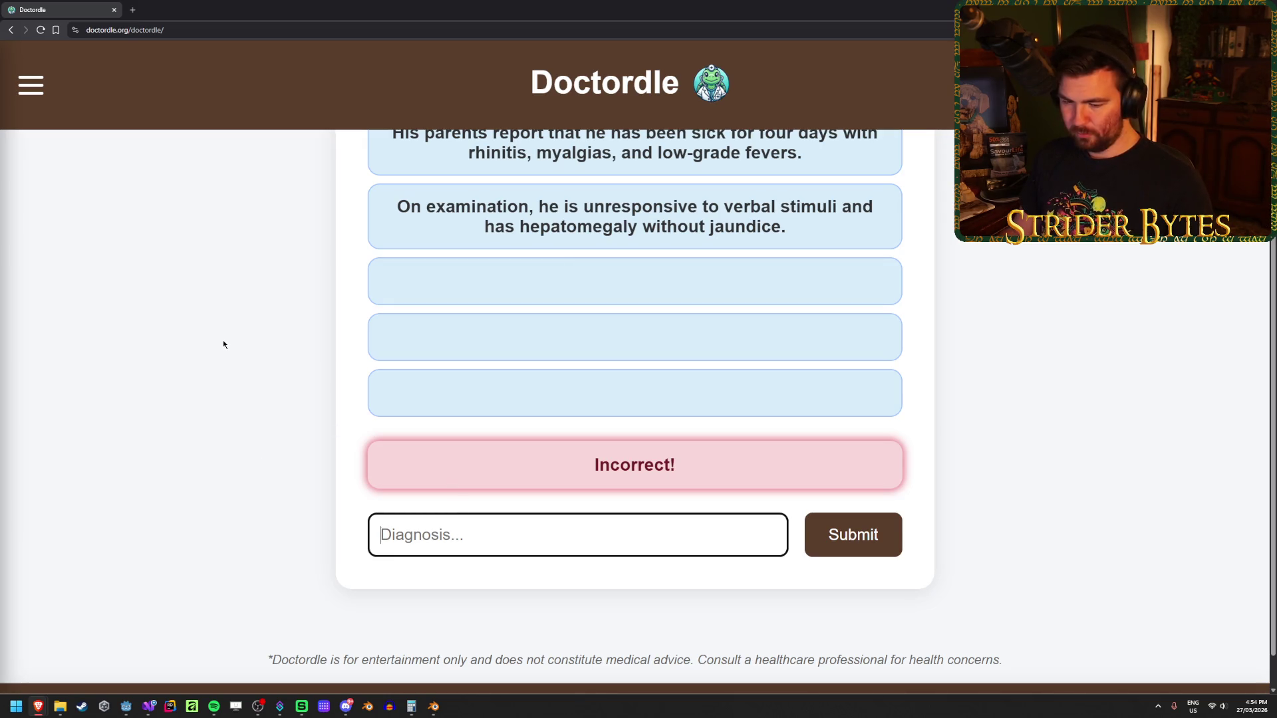
{"action": "type", "text": "asyst"}
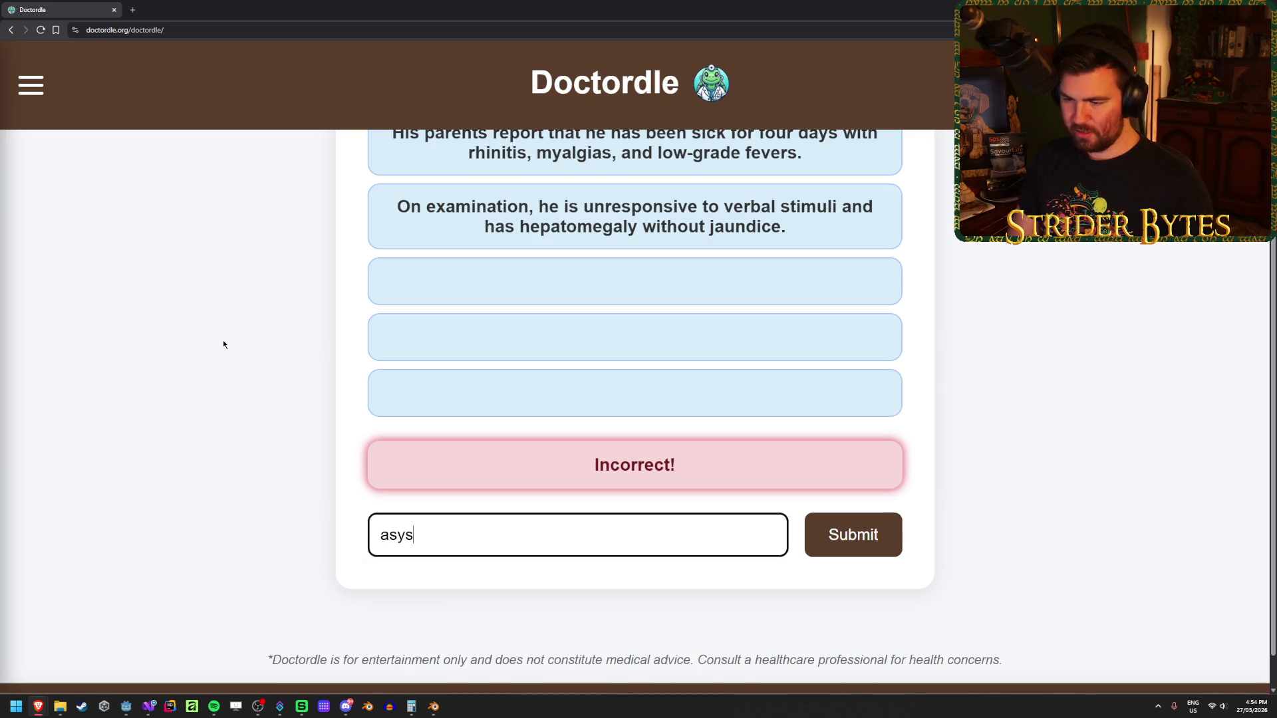
{"action": "key", "text": "BackSpace"}
{"action": "key", "text": "BackSpace"}
{"action": "key", "text": "BackSpace"}
{"action": "key", "text": "BackSpace"}
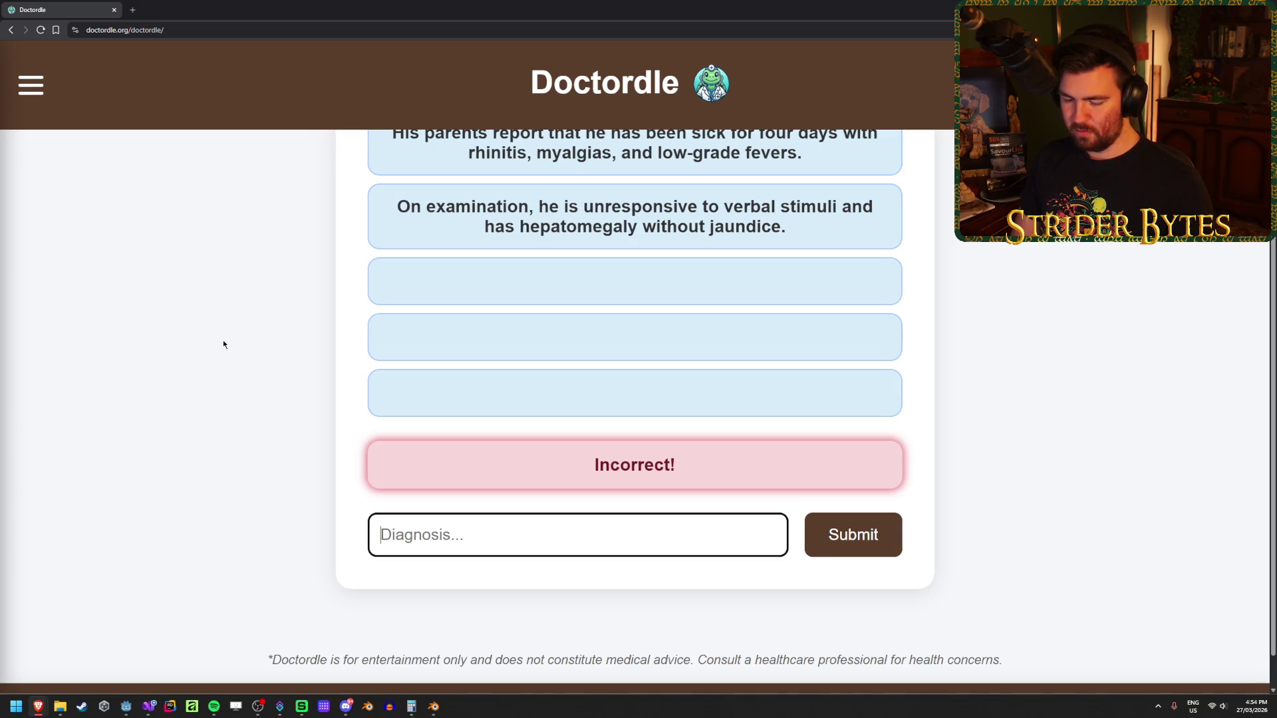
{"action": "type", "text": "menin"}
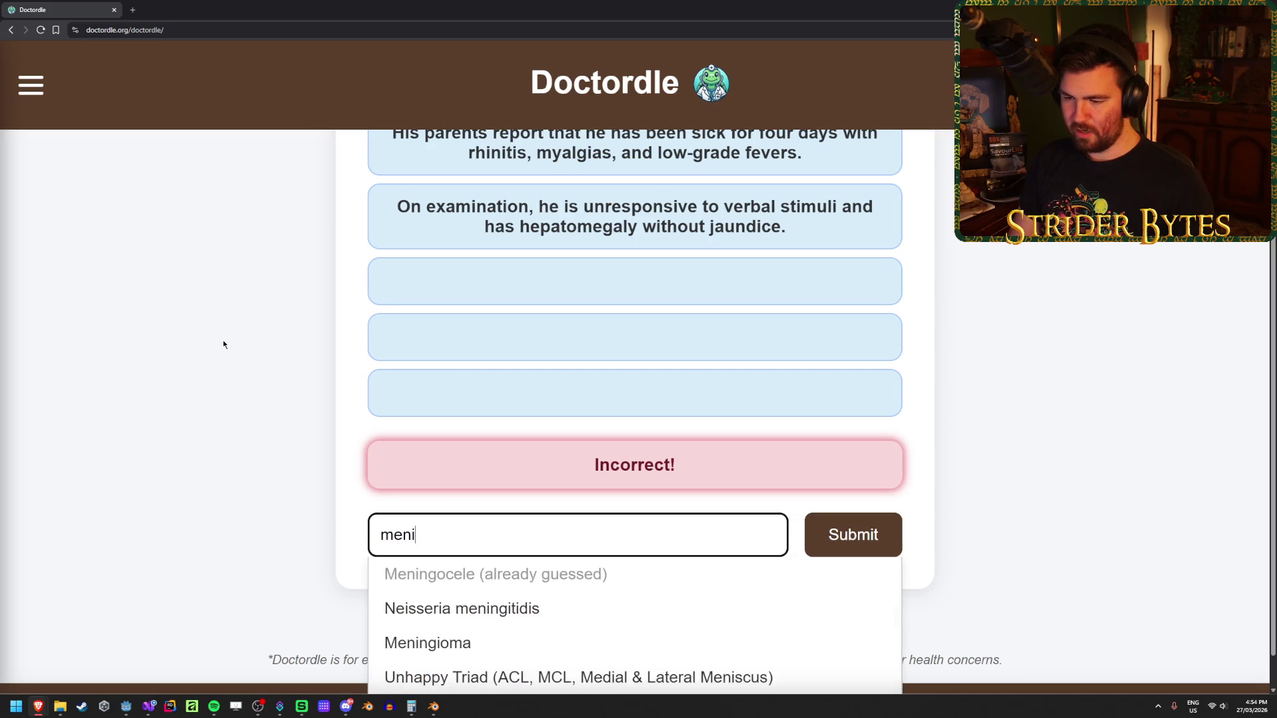
{"action": "scroll", "coordinate": [224, 343], "scroll_direction": "down", "scroll_amount": 1}
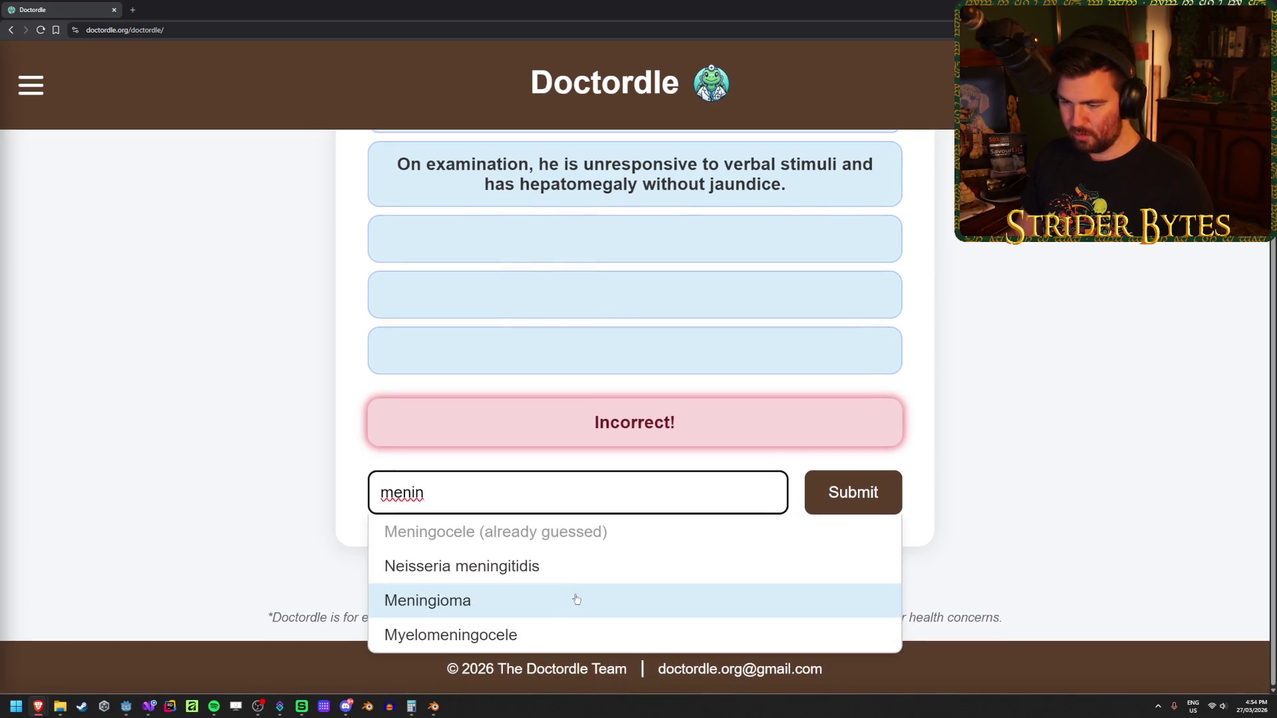
{"action": "left_click", "coordinate": [595, 569]}
{"action": "left_click", "coordinate": [885, 507]}
- Highlight the fourth clue's elevated liver enzymes, hyperammonemia and hypoglycemia findings
{"action": "scroll", "coordinate": [379, 385], "scroll_direction": "up", "scroll_amount": 2}
{"action": "left_click_drag", "start_coordinate": [429, 337], "coordinate": [864, 348]}
{"action": "left_click", "coordinate": [432, 360]}
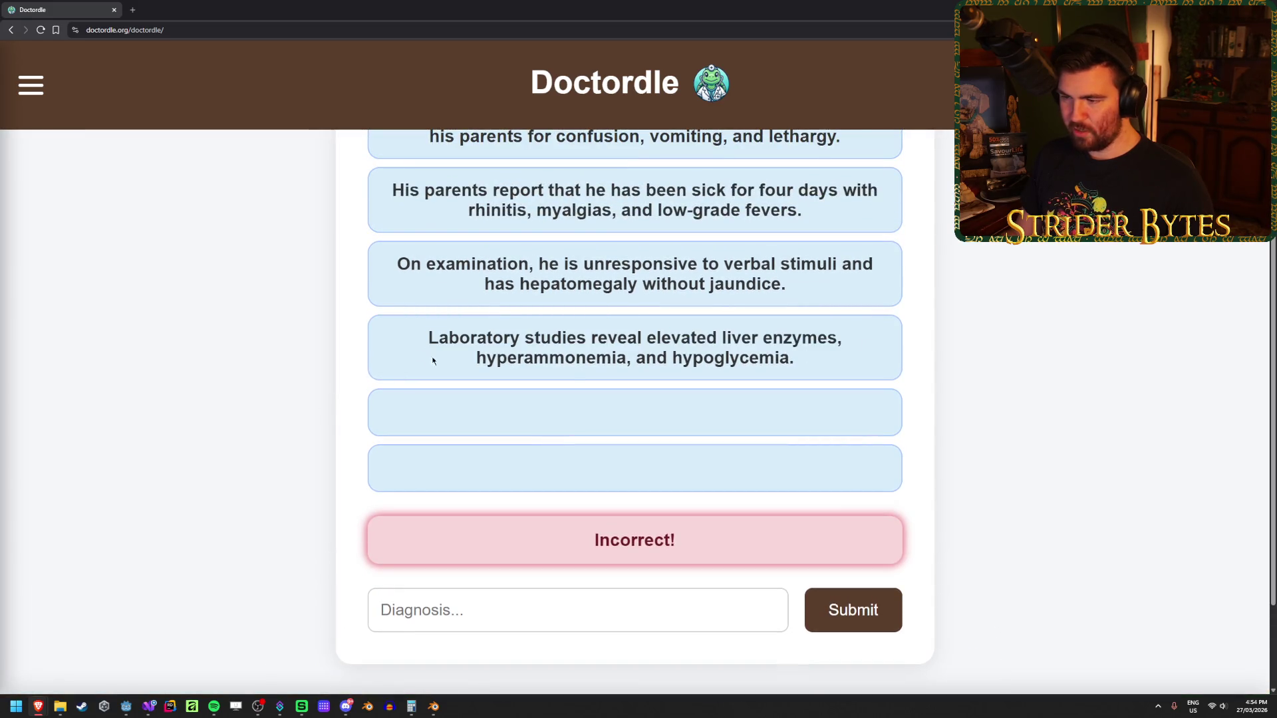
{"action": "left_click_drag", "start_coordinate": [485, 358], "coordinate": [794, 358]}
{"action": "left_click", "coordinate": [477, 358]}
{"action": "left_click", "coordinate": [587, 358]}
{"action": "left_click", "coordinate": [860, 363]}
{"action": "left_click", "coordinate": [792, 358]}
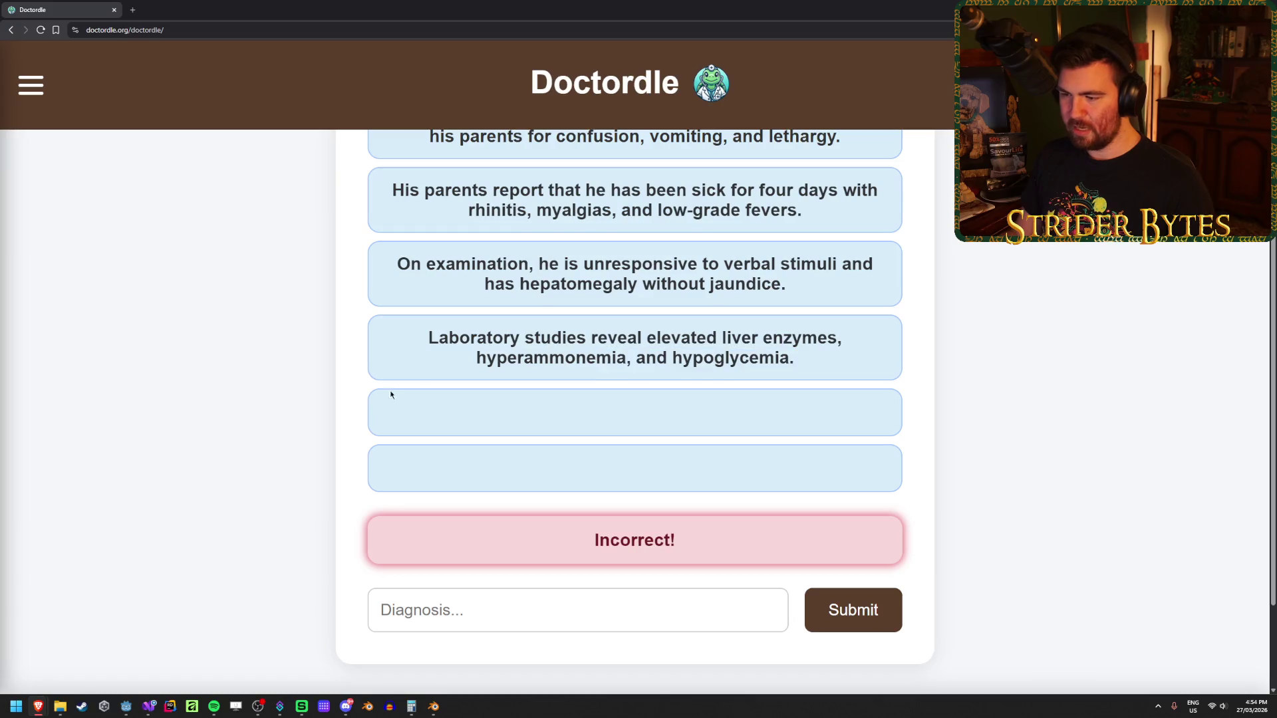
{"action": "scroll", "coordinate": [399, 433], "scroll_direction": "down", "scroll_amount": 2}
{"action": "key", "text": "Tab"}
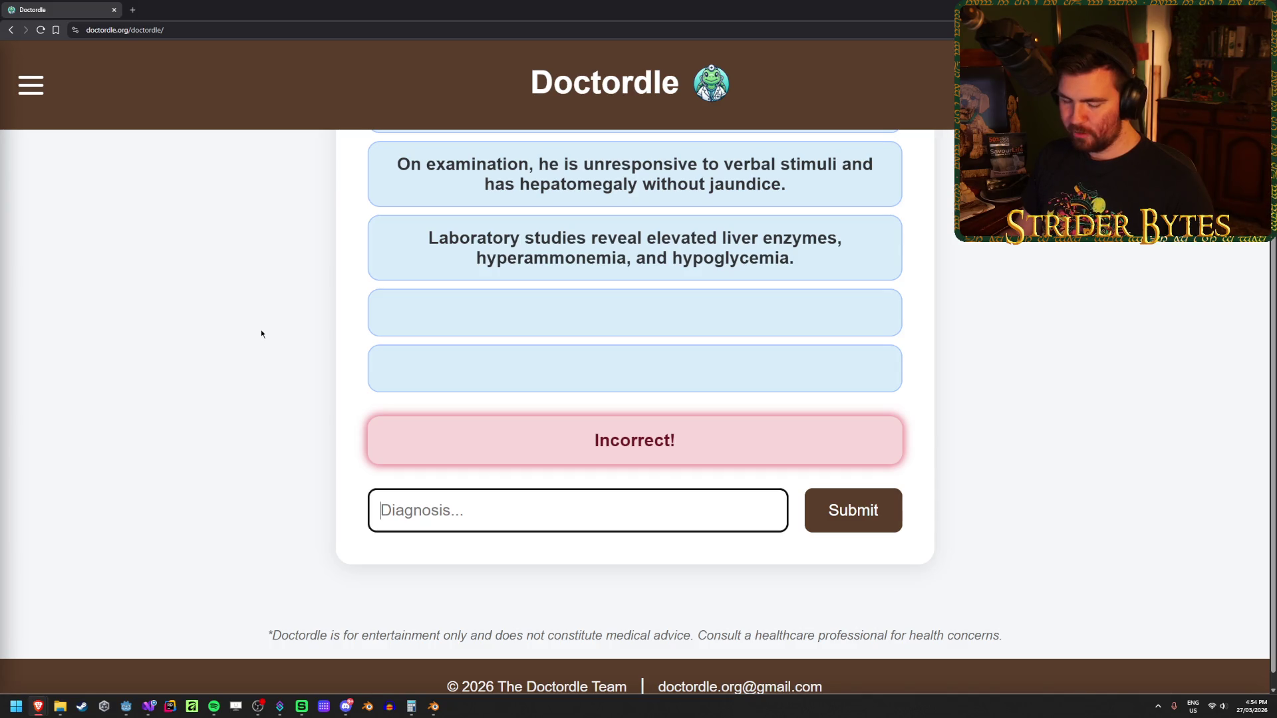
- Guess Diabetic Glomerulonephropathy via 'diab', submit the final guess, and dismiss the Game Over statistics
{"action": "type", "text": "diab"}
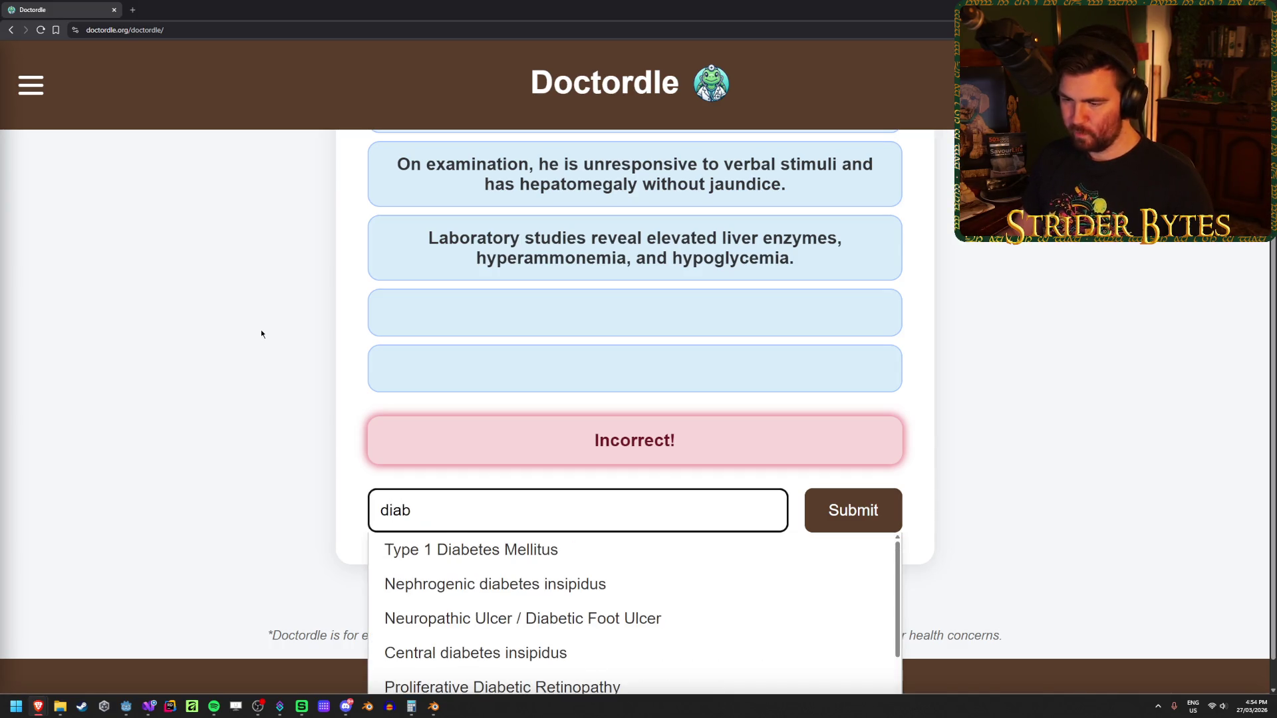
{"action": "scroll", "coordinate": [234, 353], "scroll_direction": "down", "scroll_amount": 1}
{"action": "scroll", "coordinate": [541, 585], "scroll_direction": "down", "scroll_amount": 2}
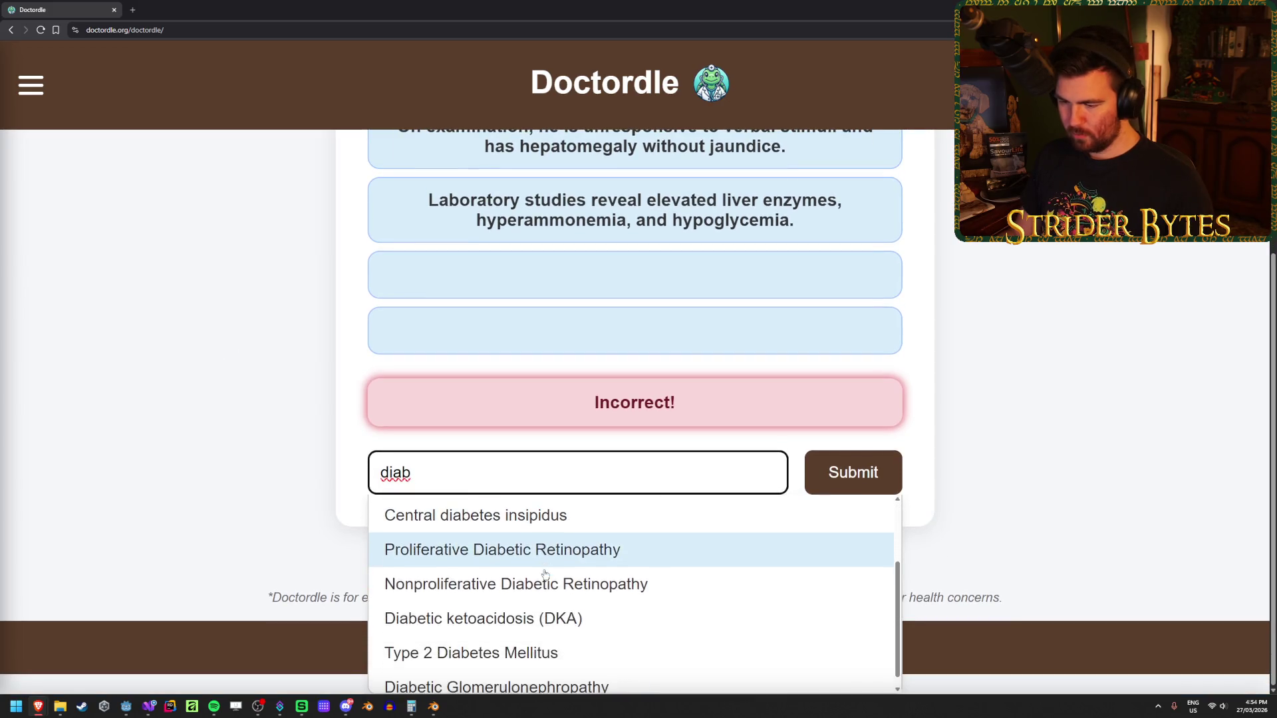
{"action": "left_click", "coordinate": [565, 675]}
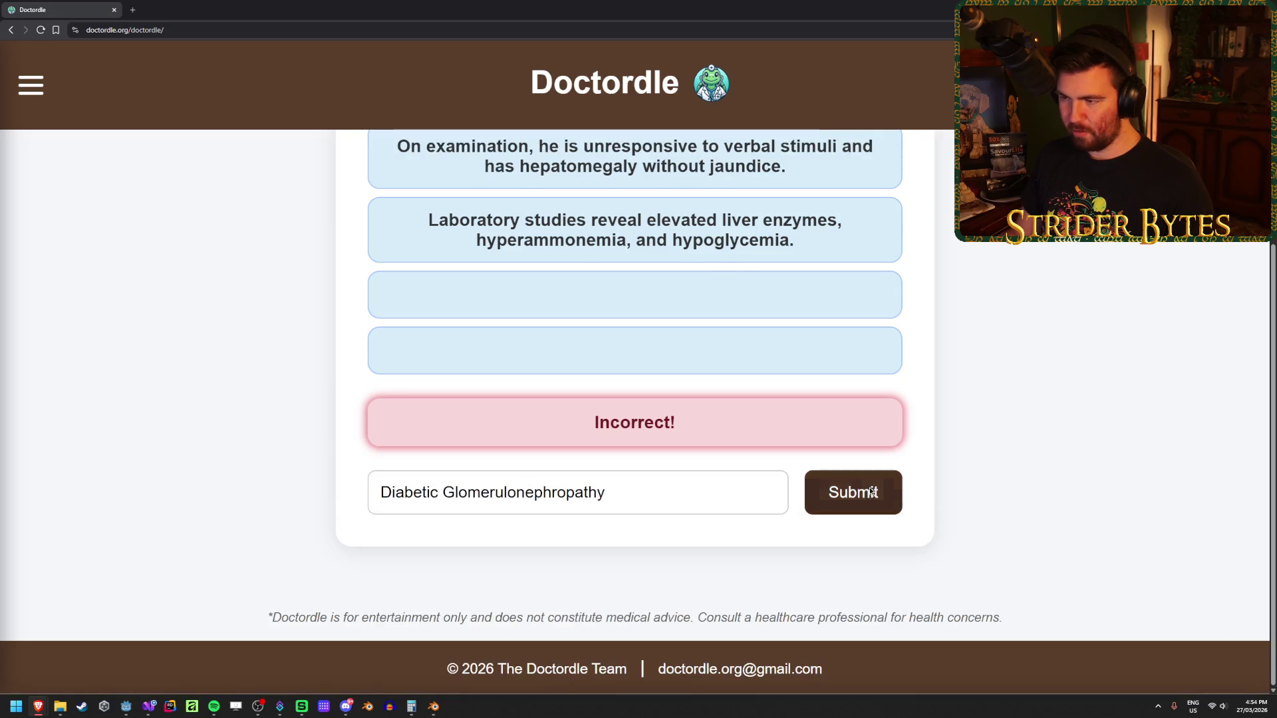
{"action": "left_click", "coordinate": [853, 493]}
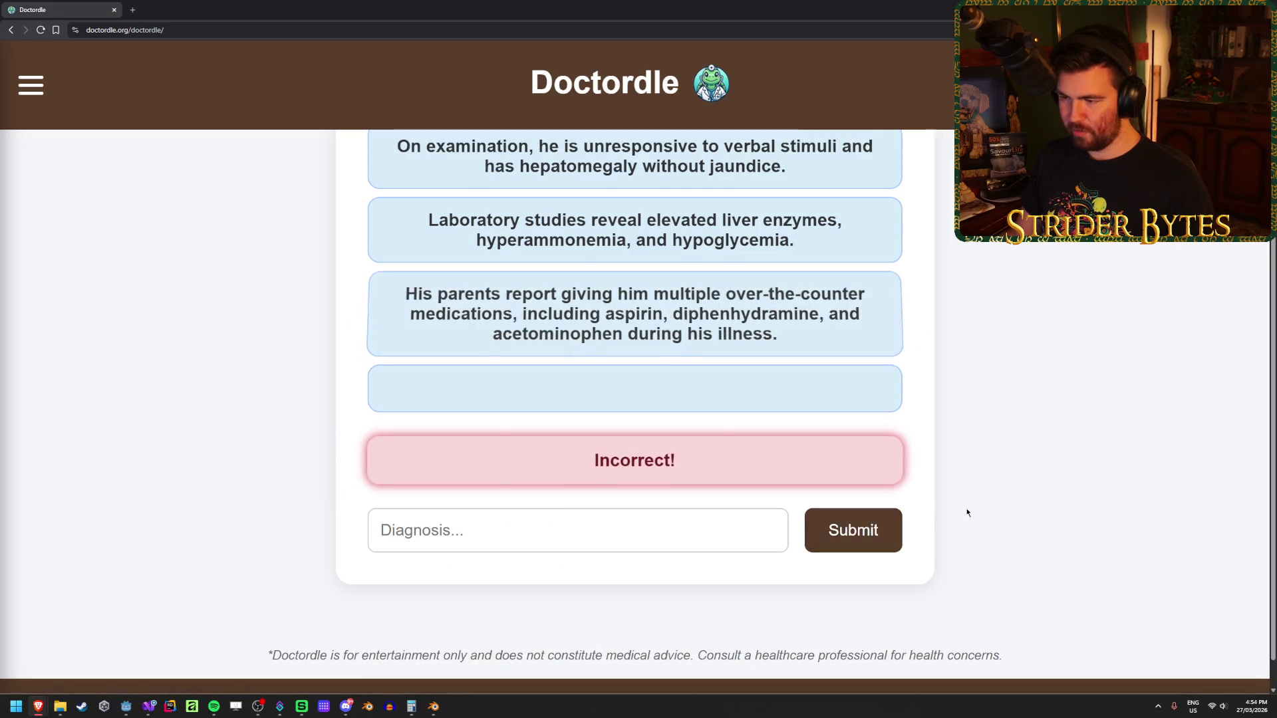
{"action": "left_click", "coordinate": [859, 564]}
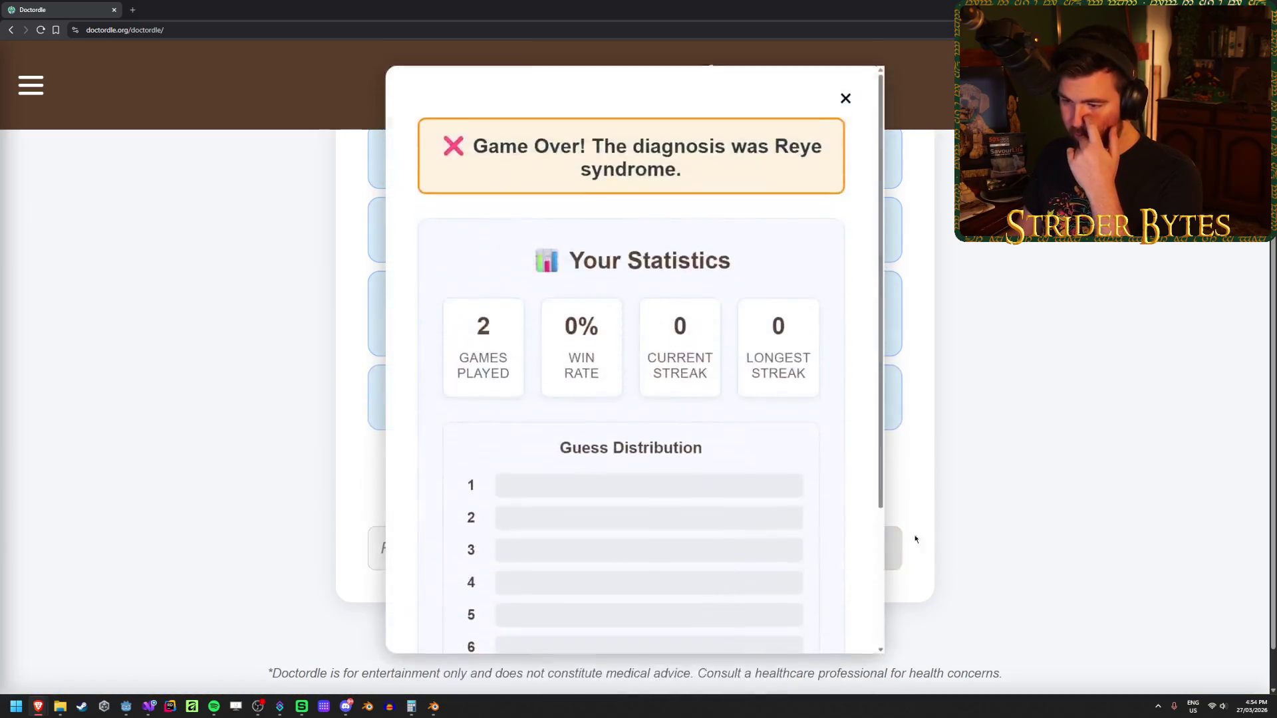
{"action": "left_click_drag", "start_coordinate": [775, 155], "coordinate": [795, 155]}
{"action": "left_click", "coordinate": [776, 183]}
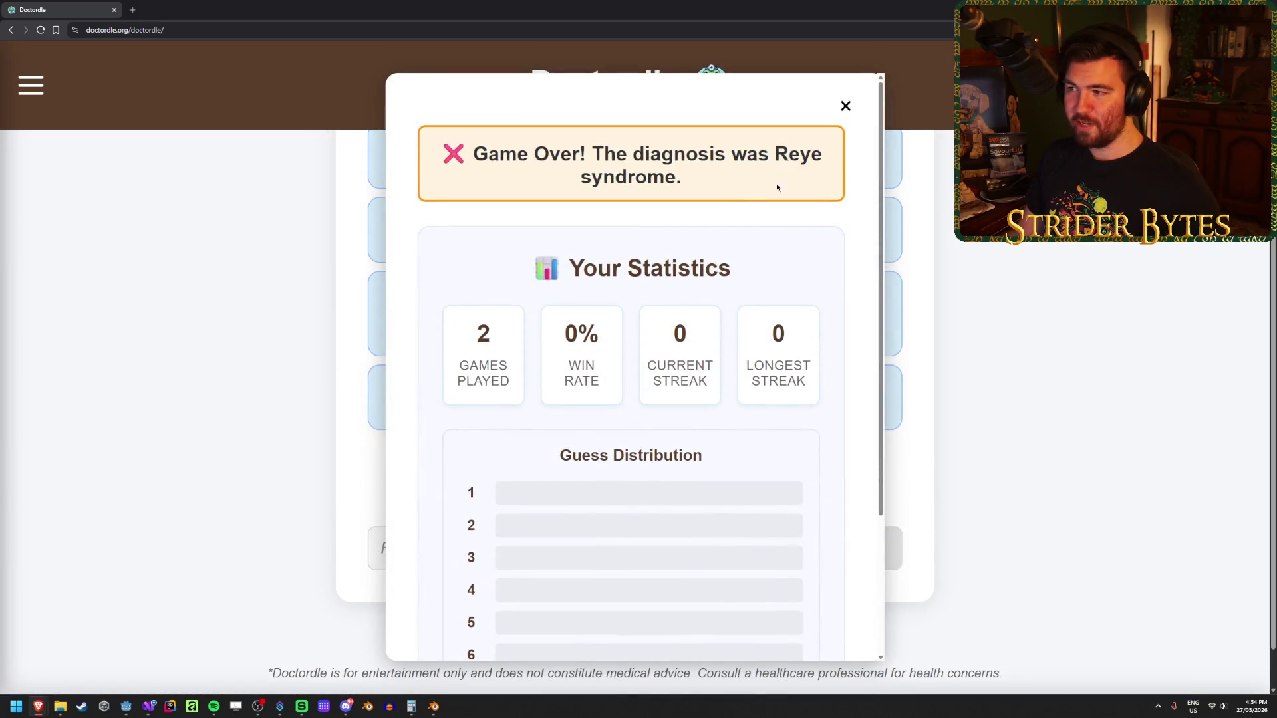
{"action": "key", "text": "Escape"}
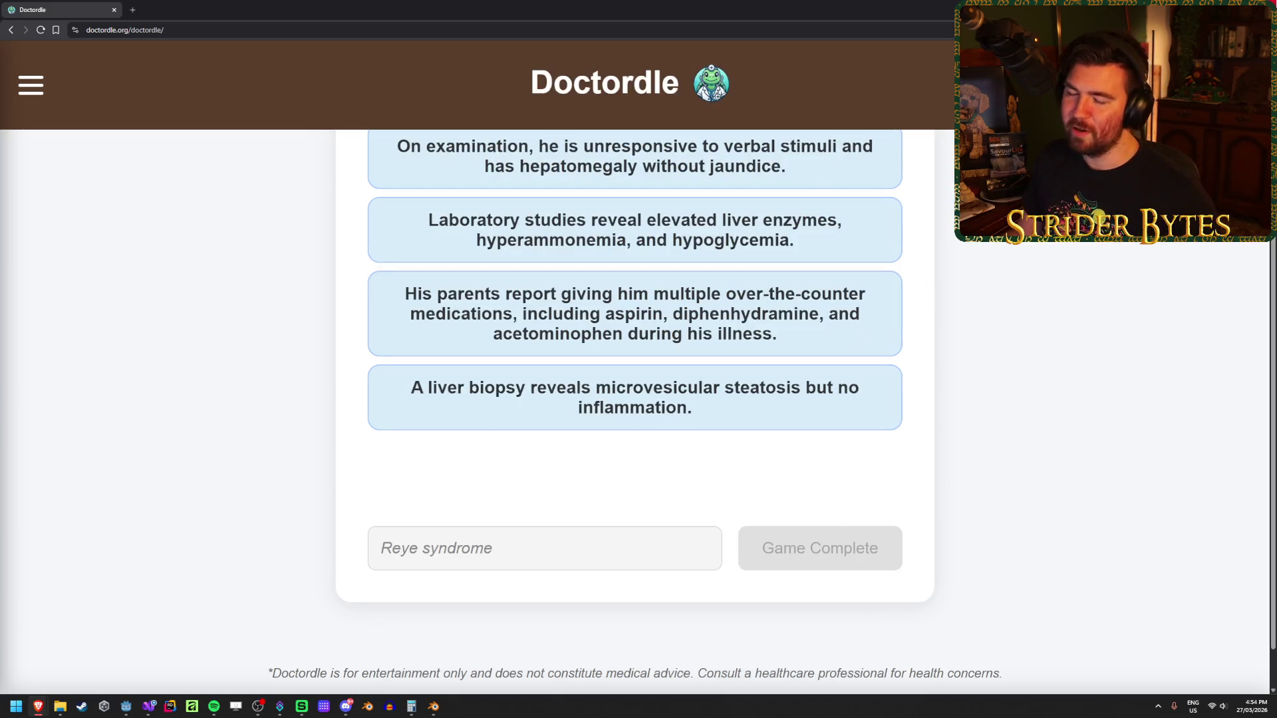